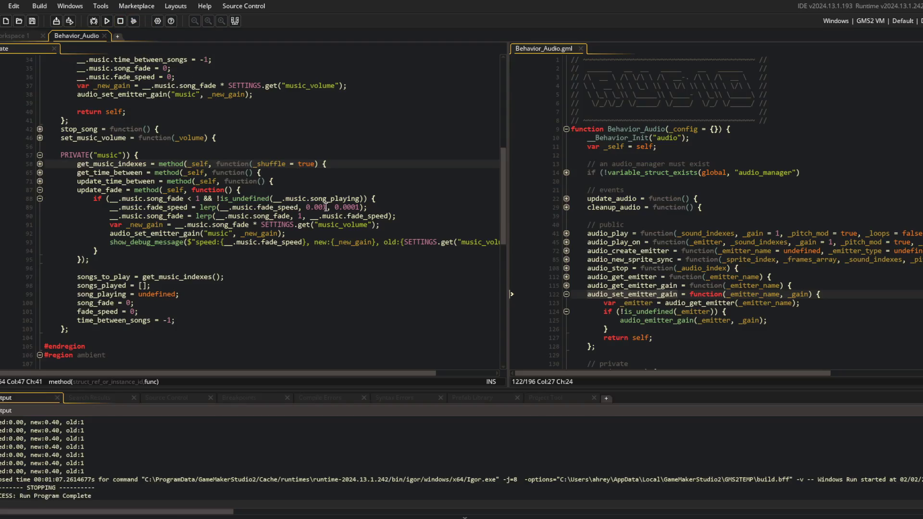
# Change line 89's lerp to (__.music.fade_speed, 1, 0.01) and run the game
pyautogui.click(327, 207)
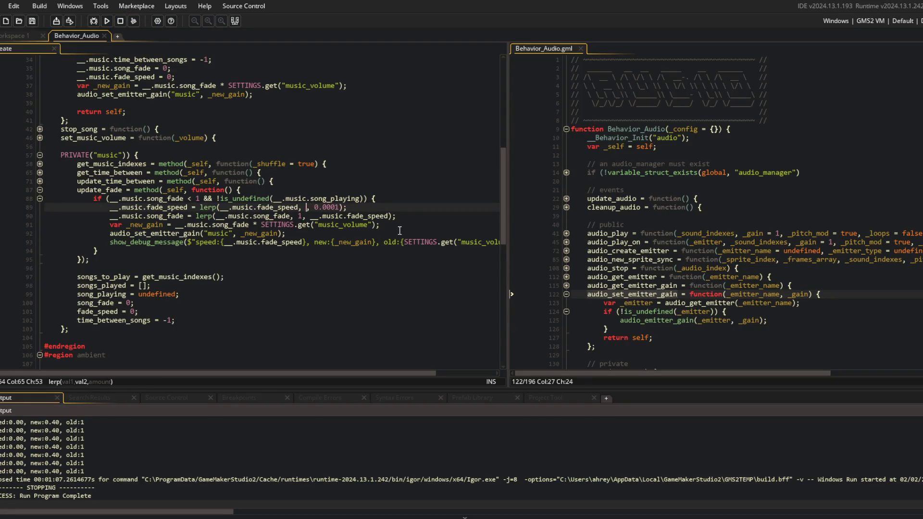
pyautogui.press('Right')
pyautogui.press('Right')
pyautogui.press('Right')
pyautogui.press('F5')
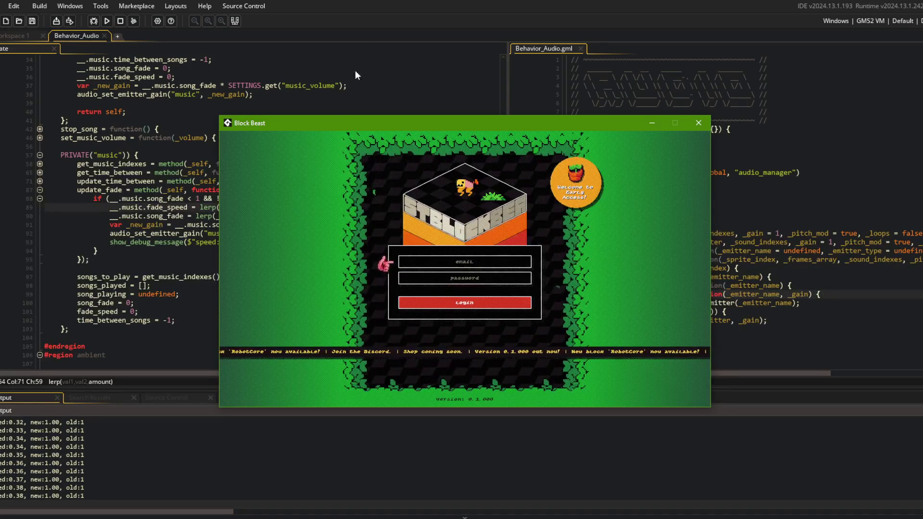
# Wrap line 89's fade-speed lerp in parentheses times 0.1, then relaunch to watch the gain
pyautogui.moveTo(332, 121); pyautogui.dragTo(579, 117)
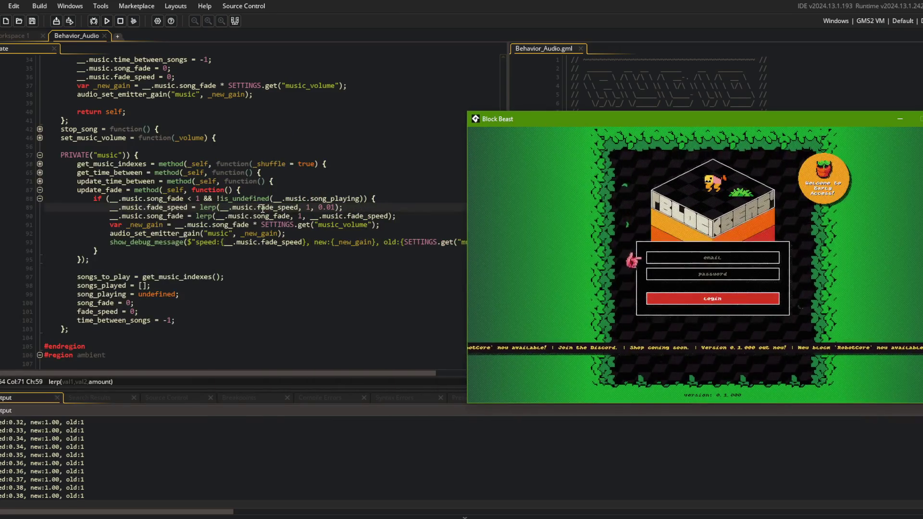
pyautogui.scroll(-1, 269, 199)
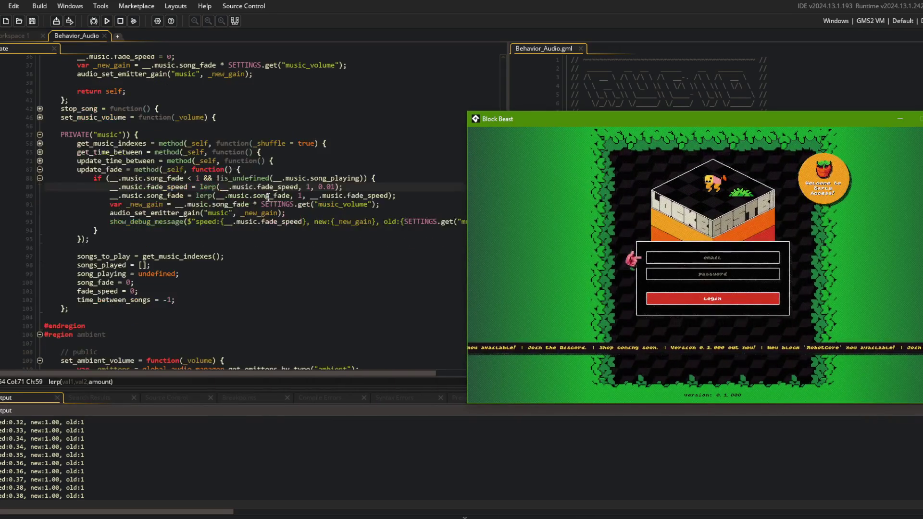
pyautogui.click(183, 178)
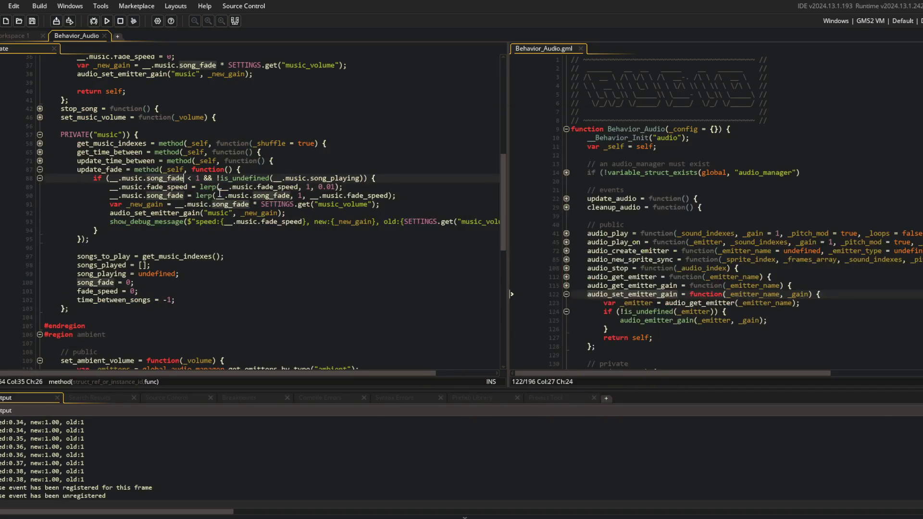
pyautogui.hotkey('alt', 'Tab')
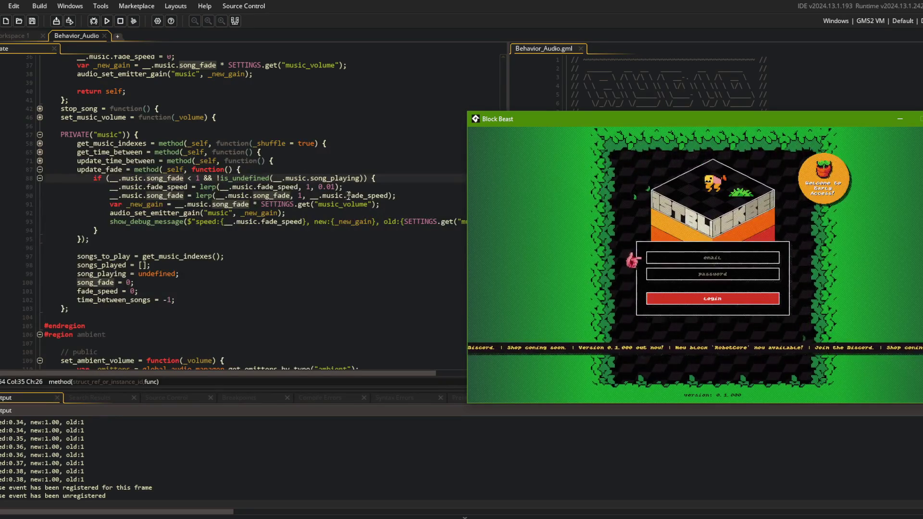
pyautogui.click(337, 187)
pyautogui.write(')')
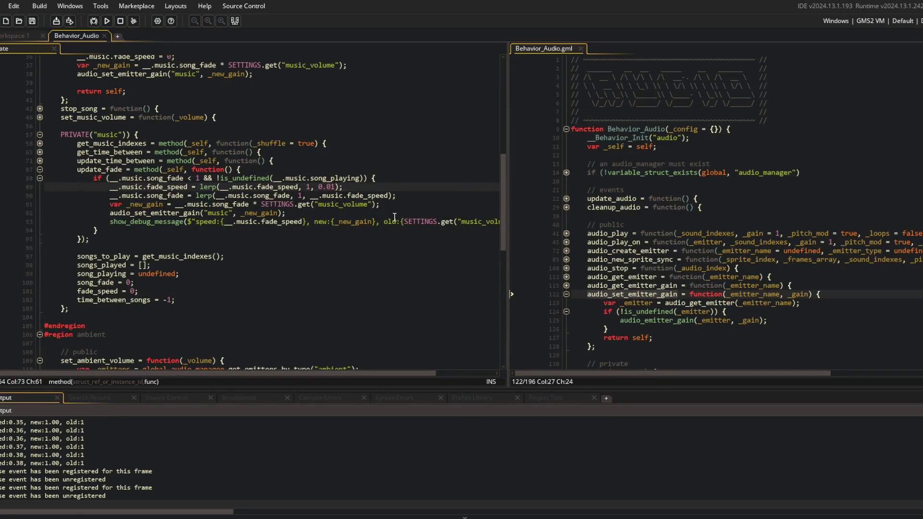
pyautogui.press('F5')
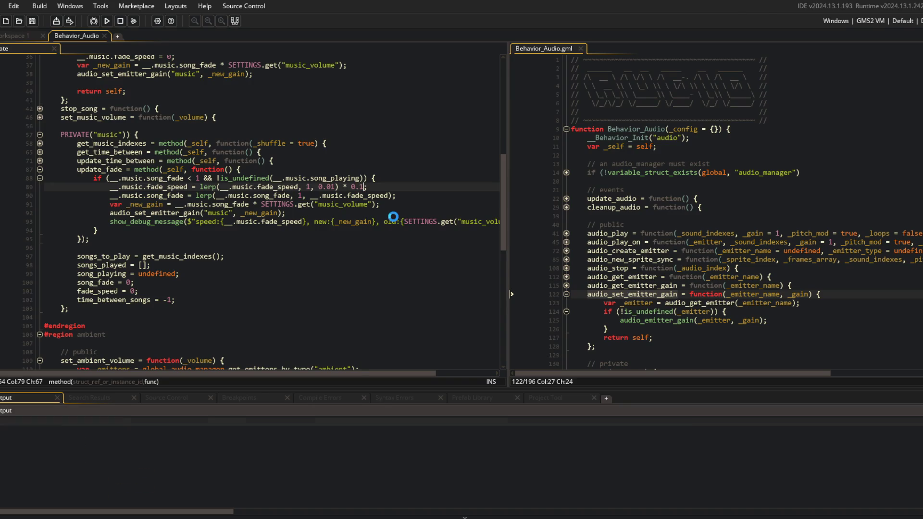
pyautogui.hotkey('alt', 'Tab')
pyautogui.hotkey('alt', 'Tab')
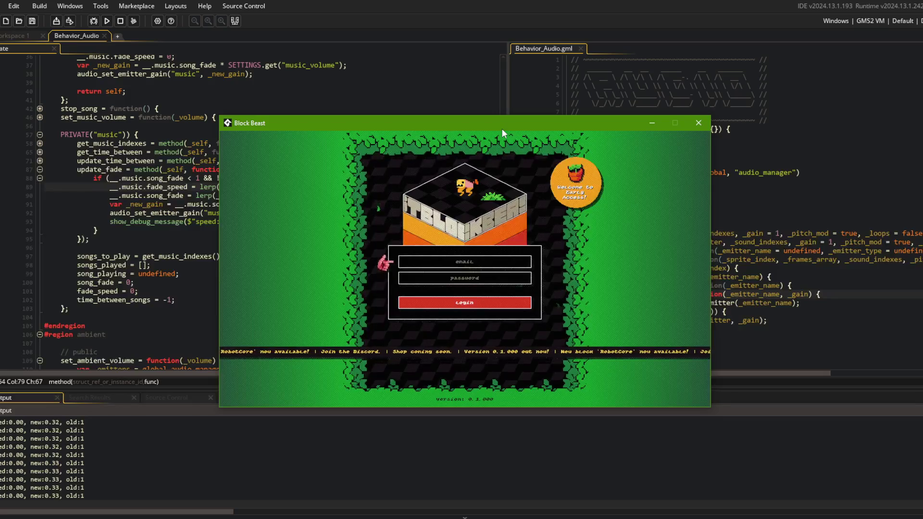
pyautogui.moveTo(320, 126); pyautogui.dragTo(501, 131)
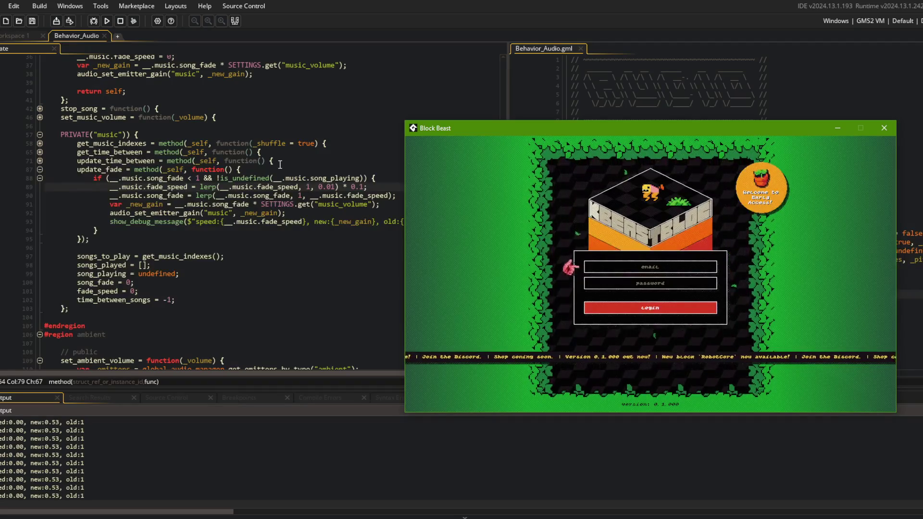
pyautogui.click(359, 195)
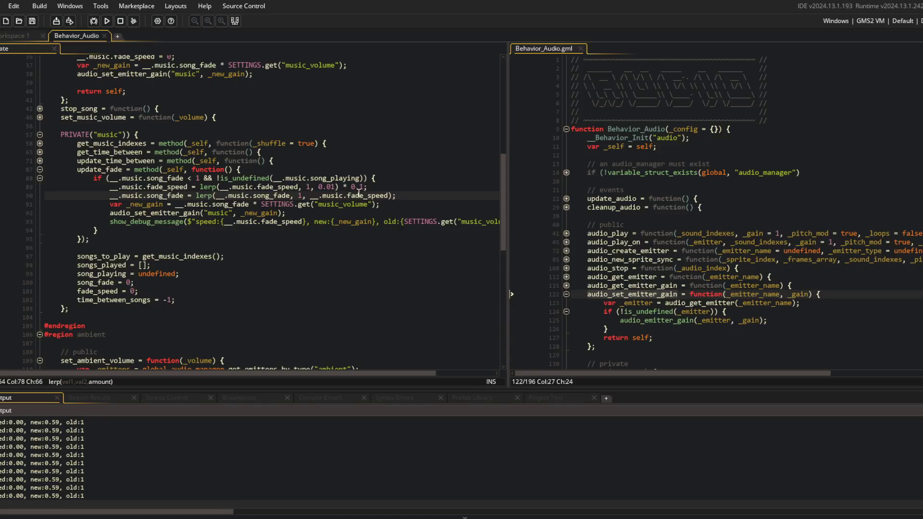
# Remove the stray 0 from fade_speed on line 90, lower the multiplier to 0.01, and rerun
pyautogui.press('BackSpace')
pyautogui.press('Up')
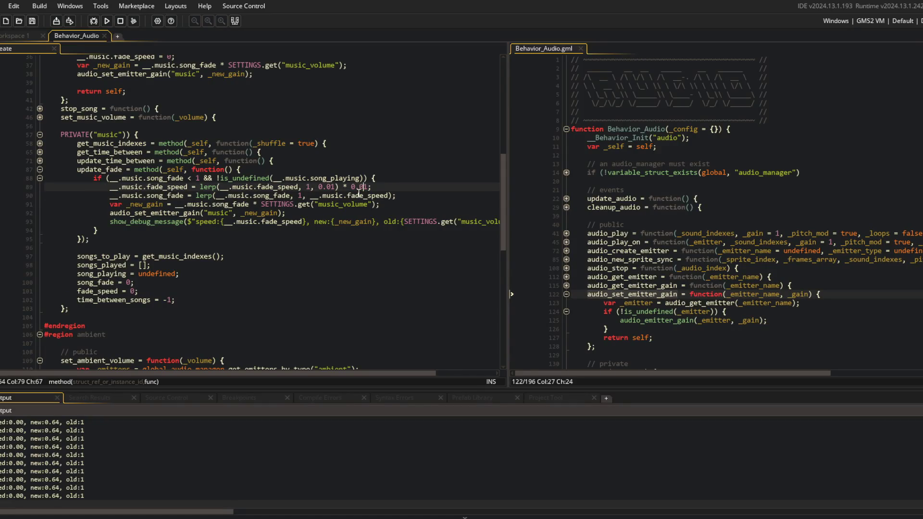
pyautogui.press('F5')
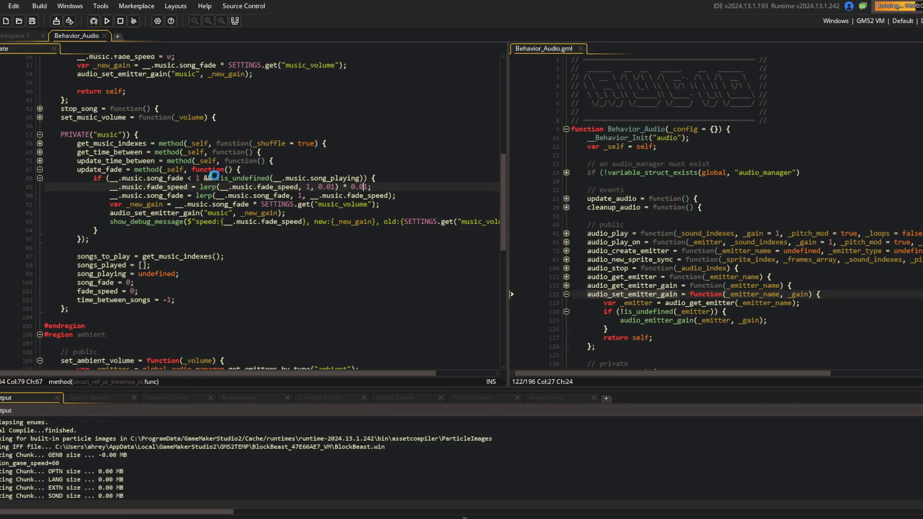
pyautogui.scroll(1, 232, 132)
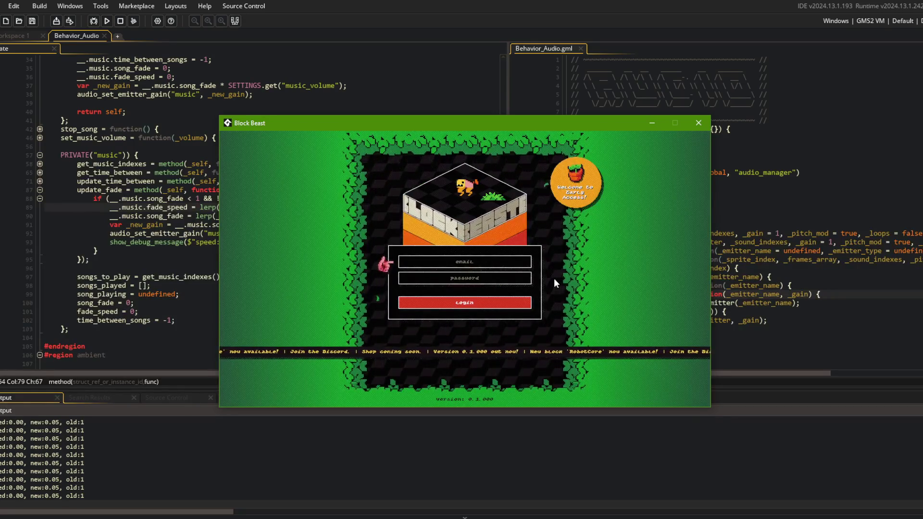
pyautogui.moveTo(416, 121); pyautogui.dragTo(594, 100)
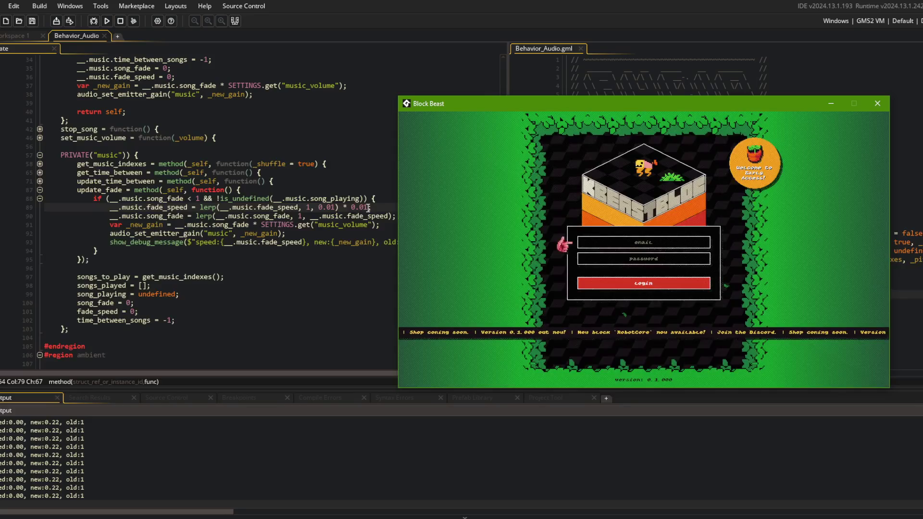
pyautogui.click(369, 208)
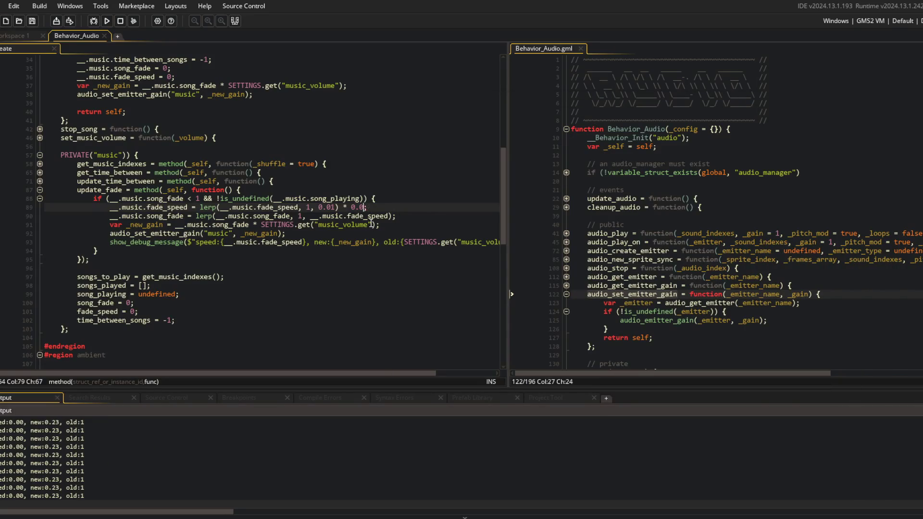
# Set line 89's fade multiplier to 0.05 and test it in the game
pyautogui.write('5')
pyautogui.press('F5')
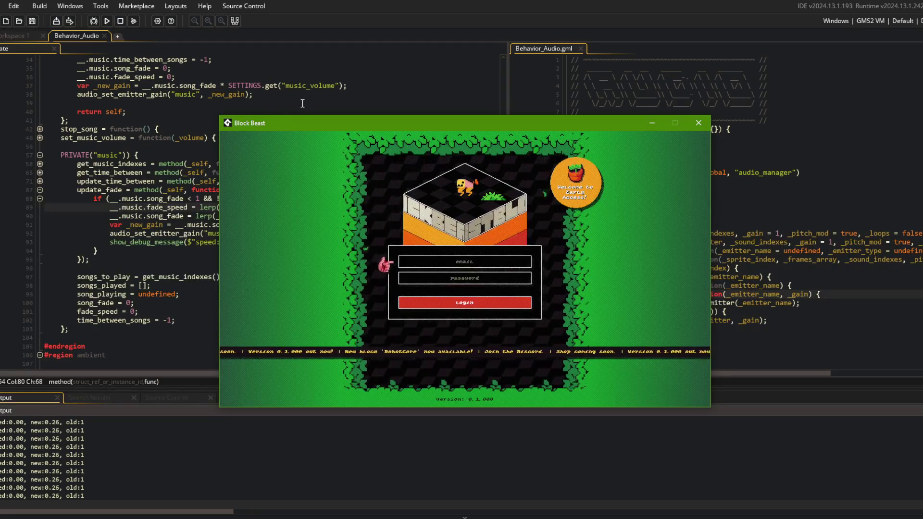
pyautogui.click(270, 86)
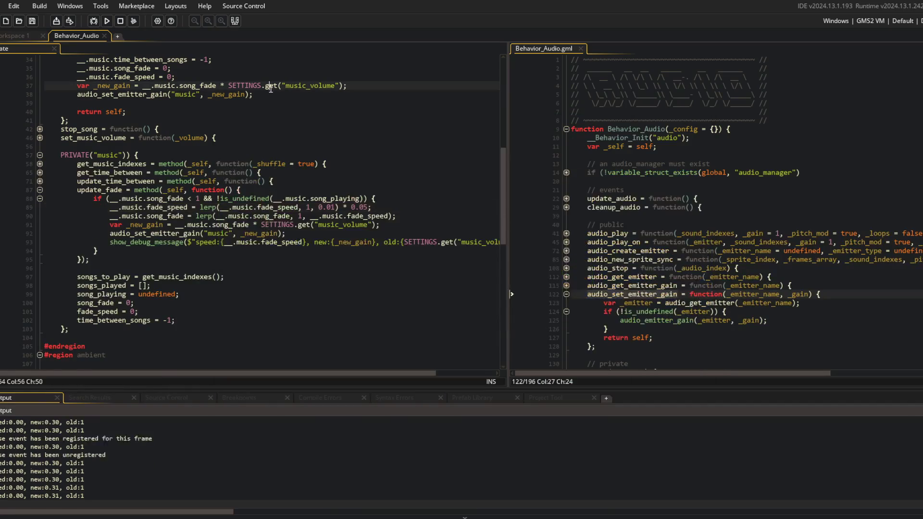
# Change the multiplier to 0.025, test again, and close the game
pyautogui.click(368, 207)
pyautogui.press('BackSpace')
pyautogui.write('25')
pyautogui.press('F5')
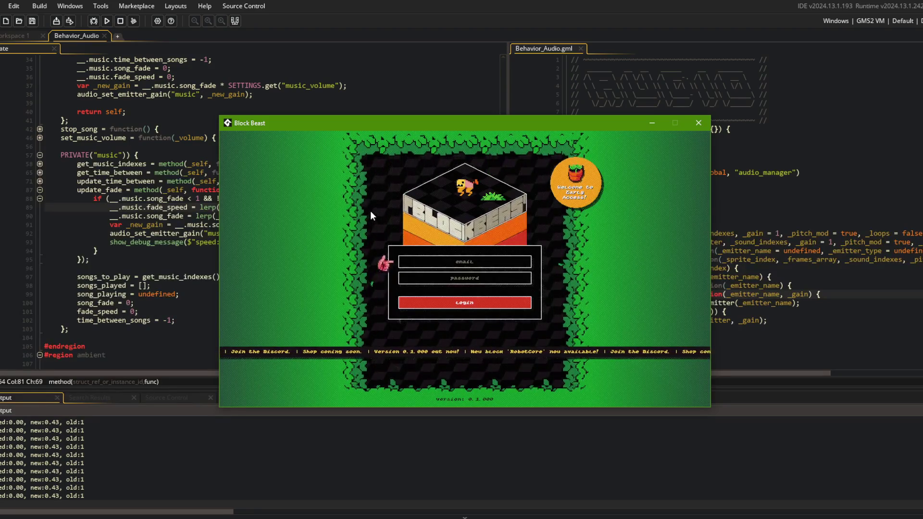
pyautogui.press('Escape')
pyautogui.click(414, 206)
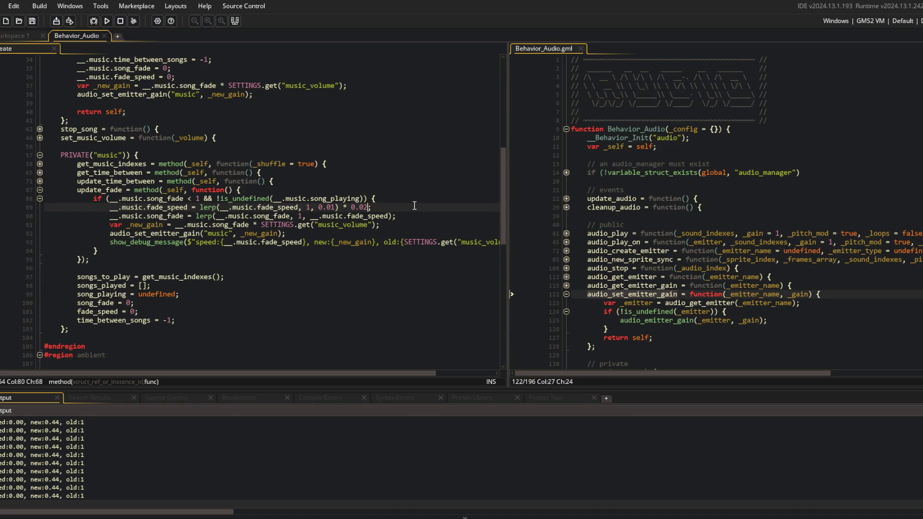
# Run the game with a 0.075 fade multiplier on line 89, then stop it
pyautogui.press('F5')
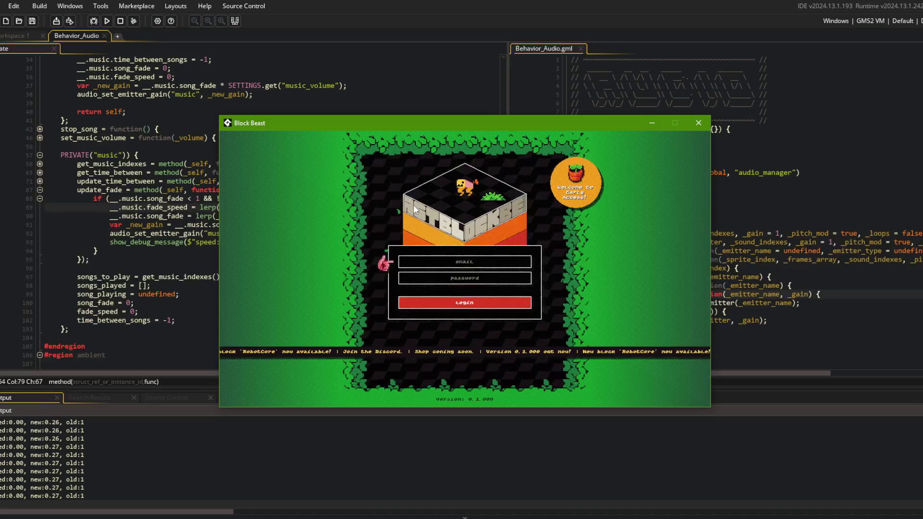
pyautogui.press('Escape')
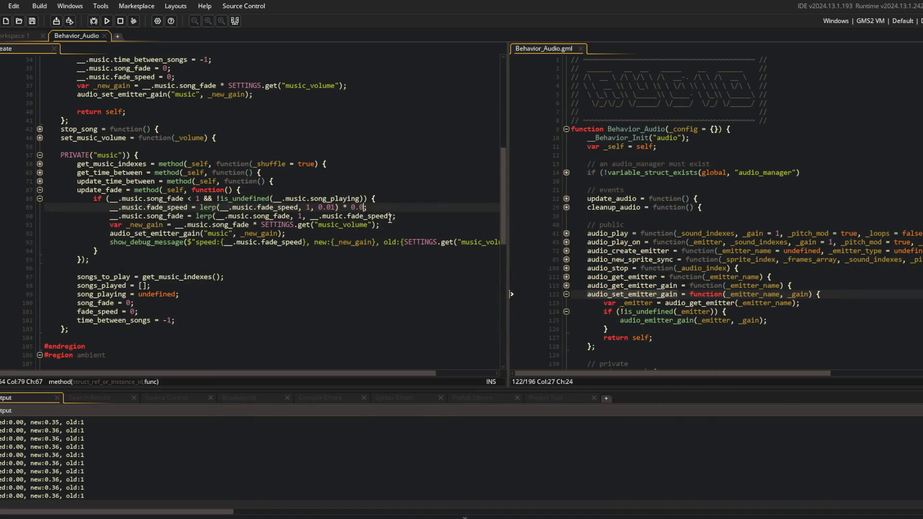
pyautogui.press('F5')
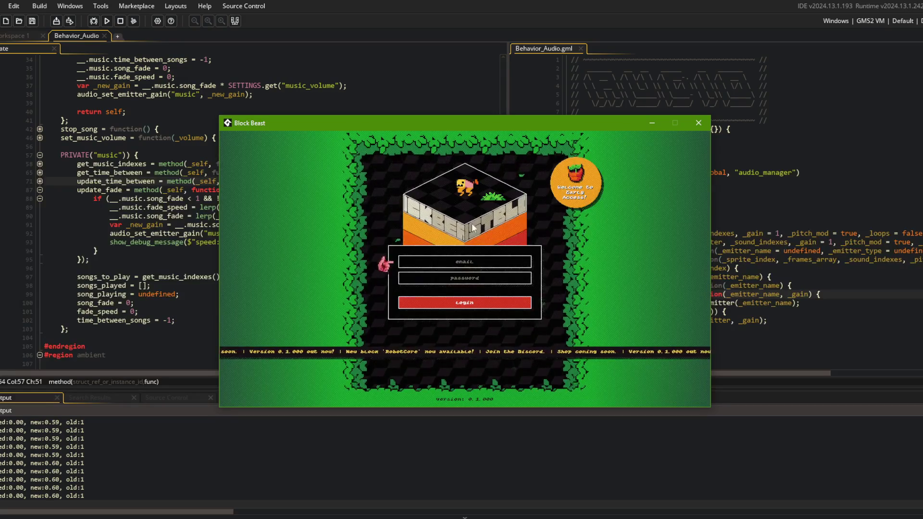
pyautogui.click(120, 20)
# Add the condition if (__.music.song_fade < 0.5) { above the fade lines
pyautogui.click(204, 198)
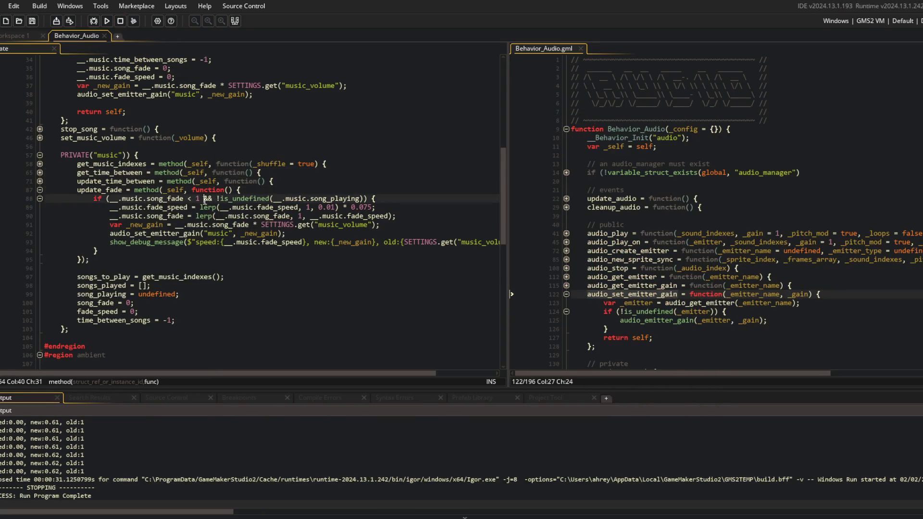
pyautogui.press('Return')
pyautogui.hotkey('ctrl', 'z')
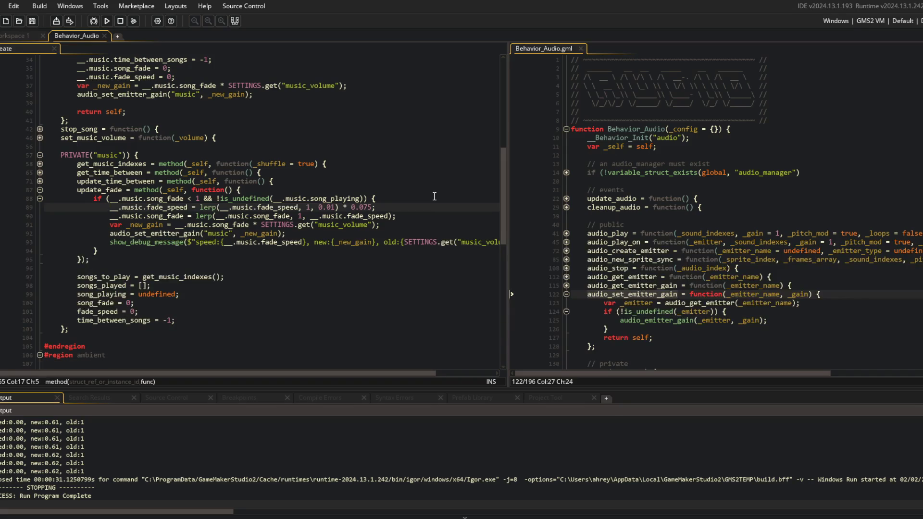
pyautogui.press('Return')
pyautogui.write('__')
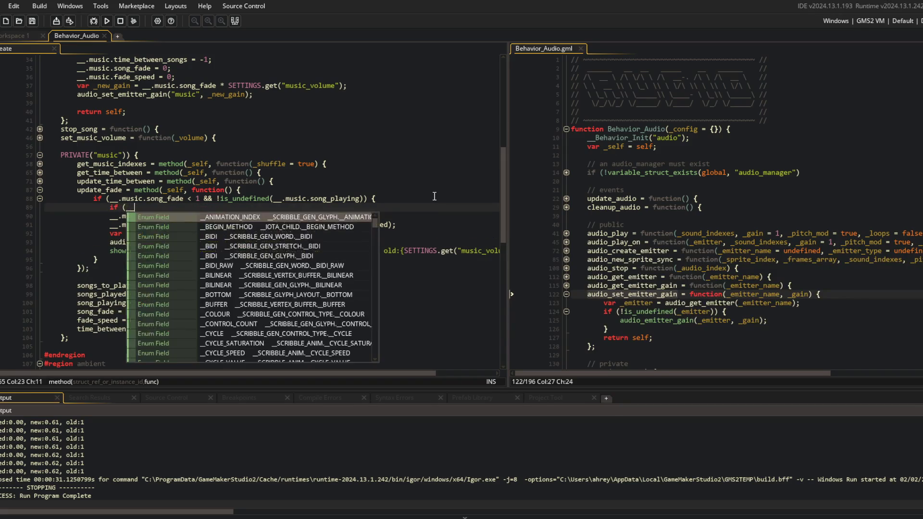
pyautogui.write('.music.song_fade M')
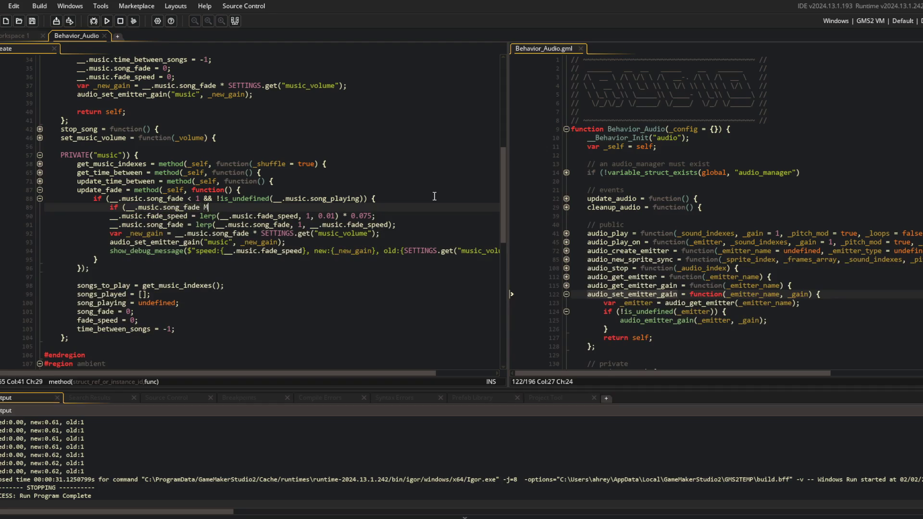
pyautogui.press('BackSpace')
pyautogui.write('{')
# Indent the two fade lines inside the new block and close it with }
pyautogui.press('Down')
pyautogui.press('Home')
pyautogui.press('Tab')
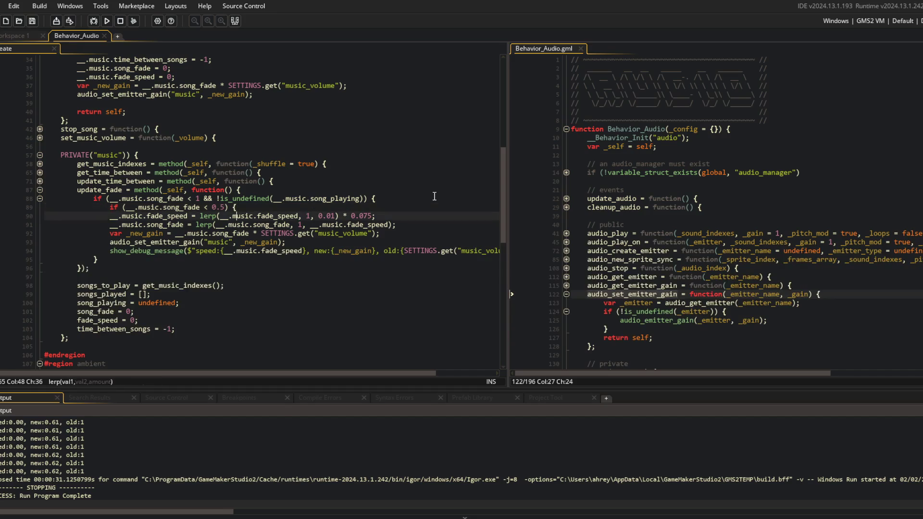
pyautogui.press('Down')
pyautogui.press('Tab')
pyautogui.press('End')
pyautogui.press('Return')
pyautogui.write('}')
# Add an else branch with an empty body after the block
pyautogui.press('Return')
pyautogui.write('e')
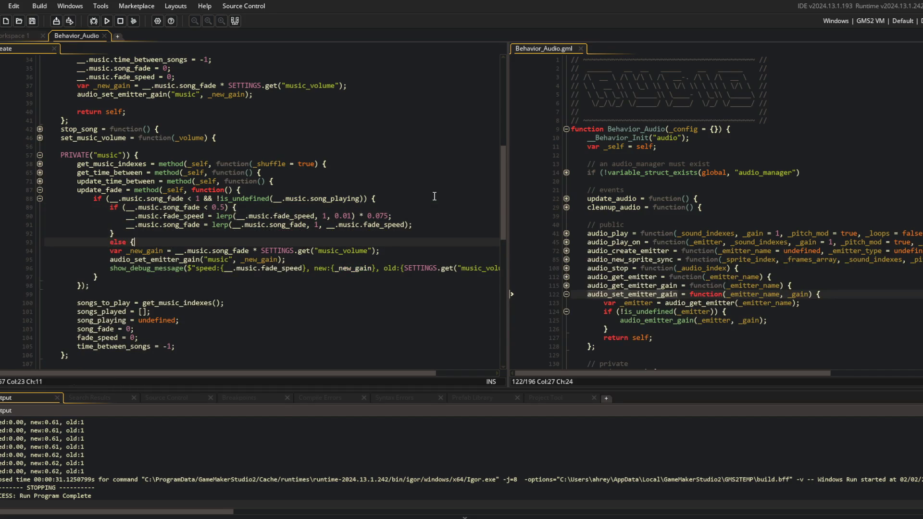
pyautogui.press('Return')
pyautogui.press('Up')
pyautogui.press('Up')
pyautogui.press('Up')
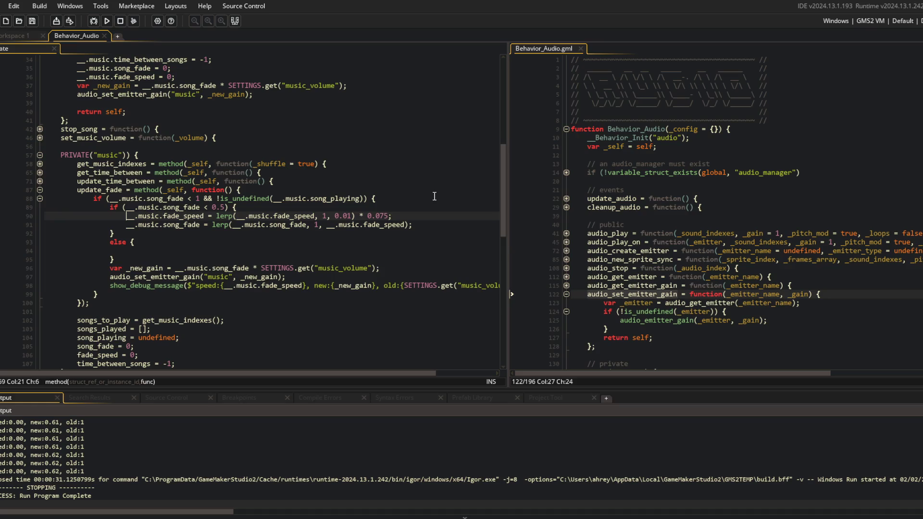
pyautogui.hotkey('ctrl', 'Right')
pyautogui.hotkey('ctrl', 'Right')
pyautogui.hotkey('ctrl', 'Right')
pyautogui.press('Down')
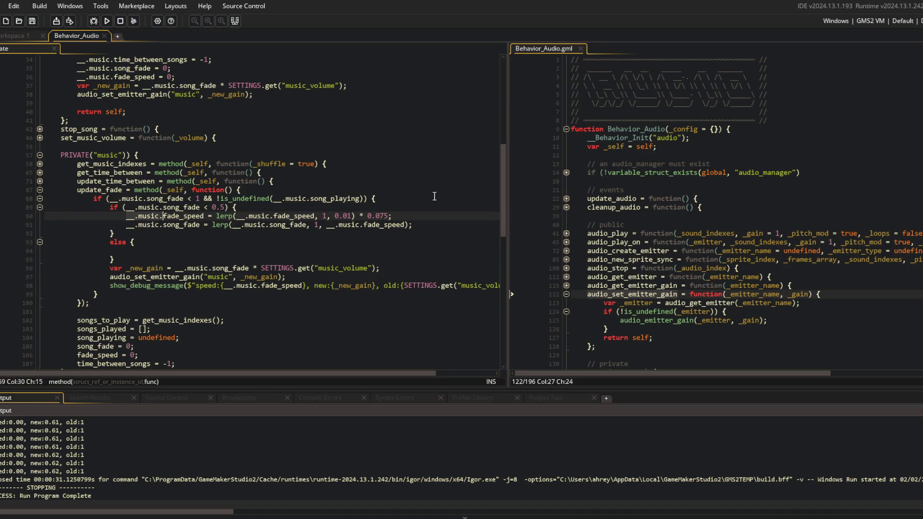
pyautogui.press('Down')
pyautogui.press('Down')
pyautogui.press('Down')
# In the else branch, set a fixed __.music.fade_speed and copy in the song_fade lerp
pyautogui.write('__.music.fade_speed = ')
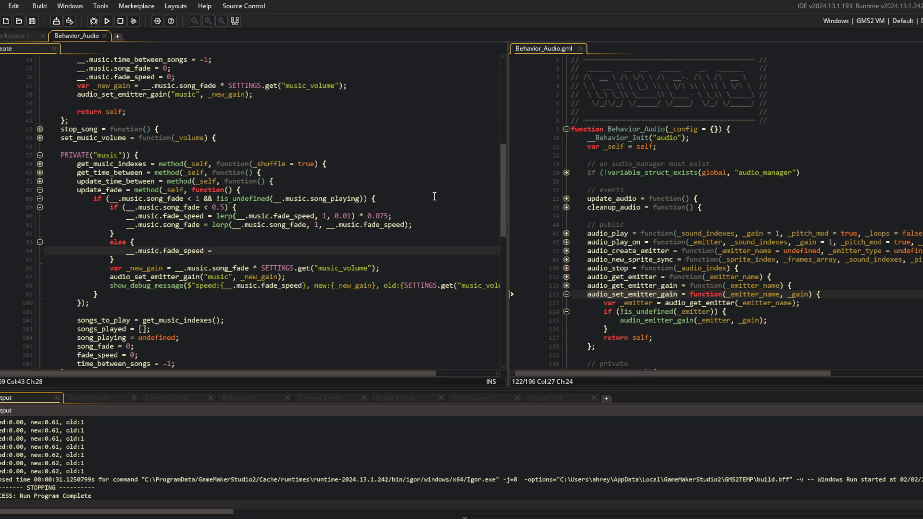
pyautogui.write('0.0')
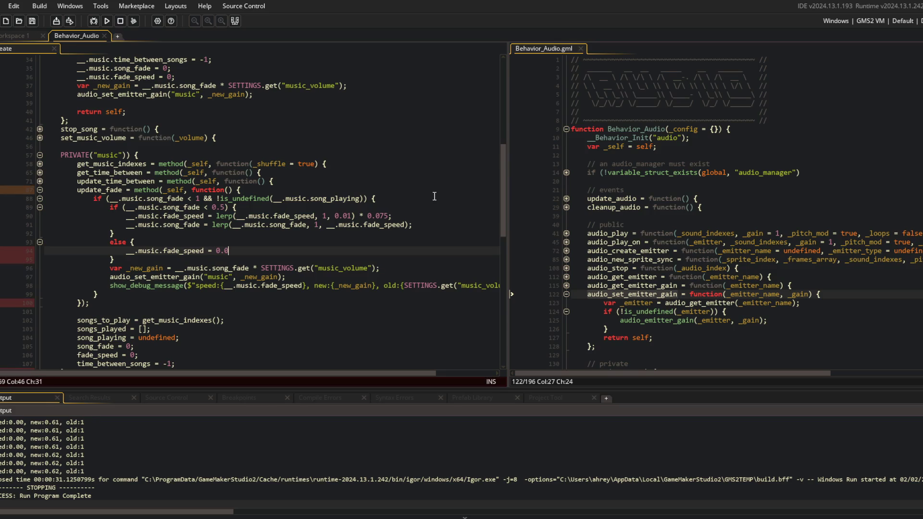
pyautogui.press('Up')
pyautogui.press('Up')
pyautogui.press('Up')
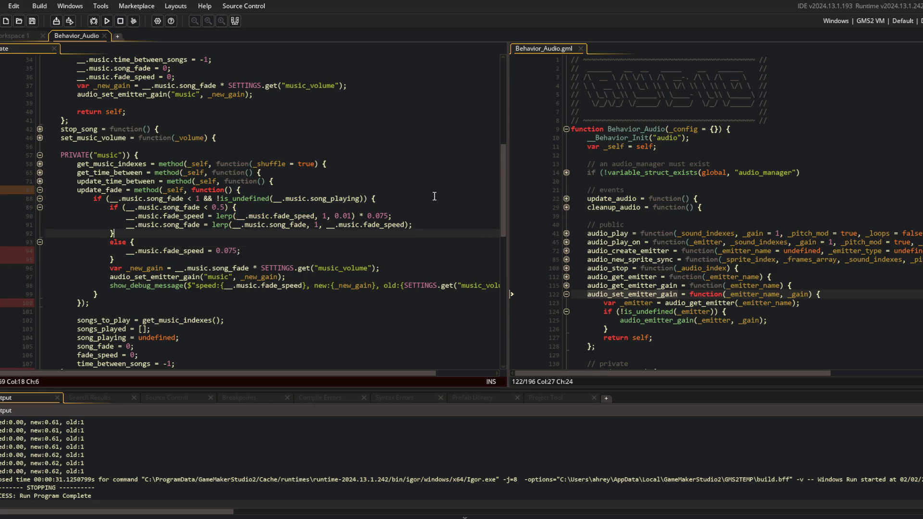
pyautogui.press('Home')
pyautogui.hotkey('shift', 'End')
pyautogui.hotkey('ctrl', 'c')
pyautogui.press('Down')
pyautogui.press('Down')
pyautogui.press('Down')
pyautogui.hotkey('ctrl', 'v')
pyautogui.hotkey('ctrl', 'Left')
pyautogui.hotkey('ctrl', 'Left')
pyautogui.hotkey('ctrl', 'Left')
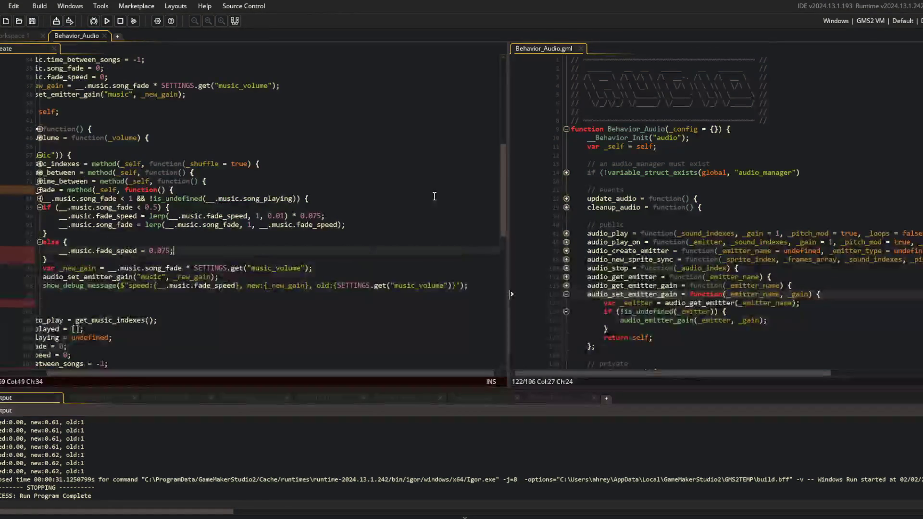
pyautogui.press('Return')
# Set the fixed fade speed to 0.075, then run and stop the game
pyautogui.press('Up')
pyautogui.press('End')
pyautogui.press('BackSpace')
pyautogui.press('Delete')
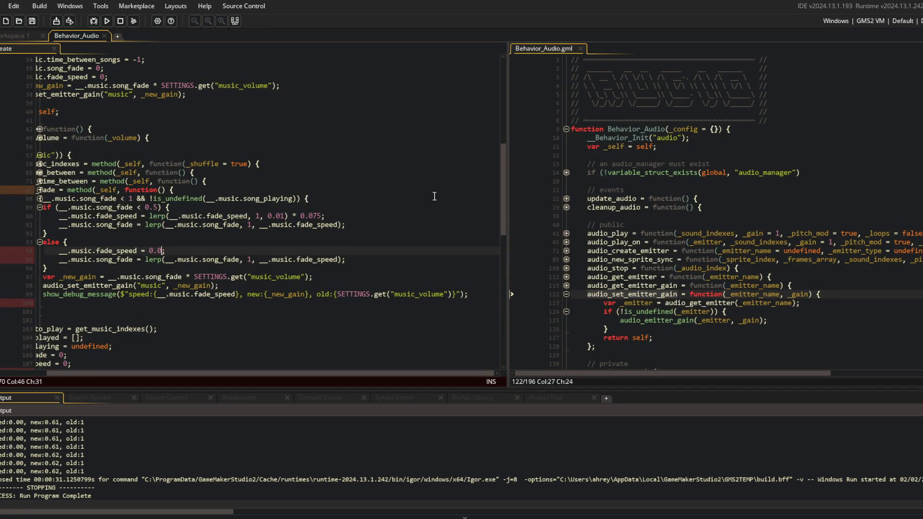
pyautogui.press('F5')
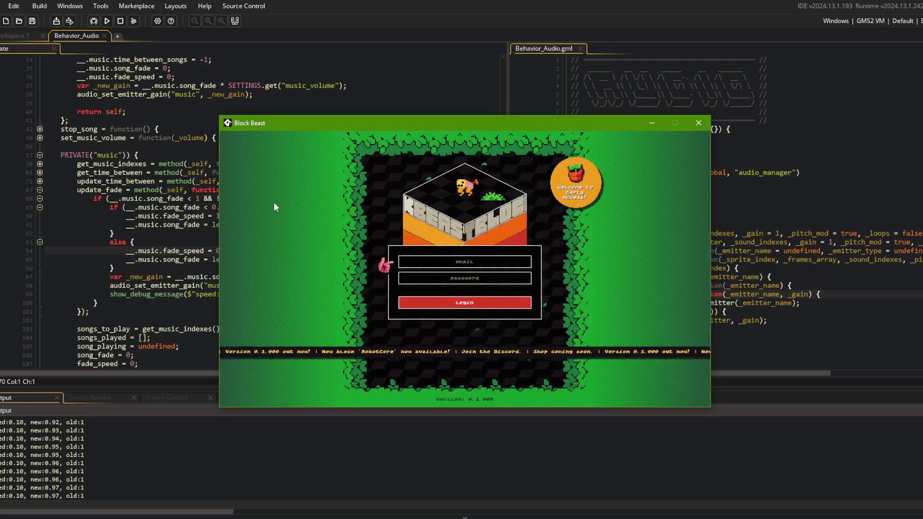
pyautogui.click(122, 20)
# Set the else fade_speed to 0.05 and the song_fade threshold to 0.33, then rerun
pyautogui.click(249, 247)
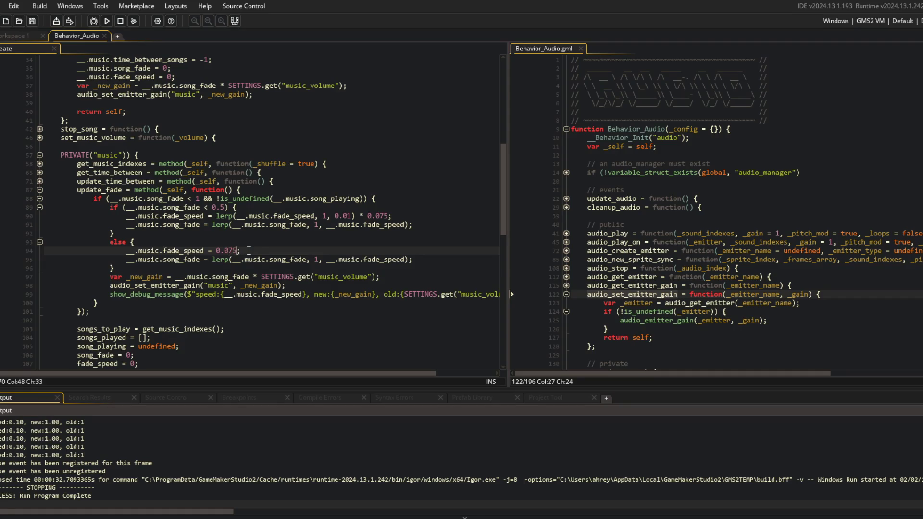
pyautogui.press('Up')
pyautogui.press('Up')
pyautogui.press('Up')
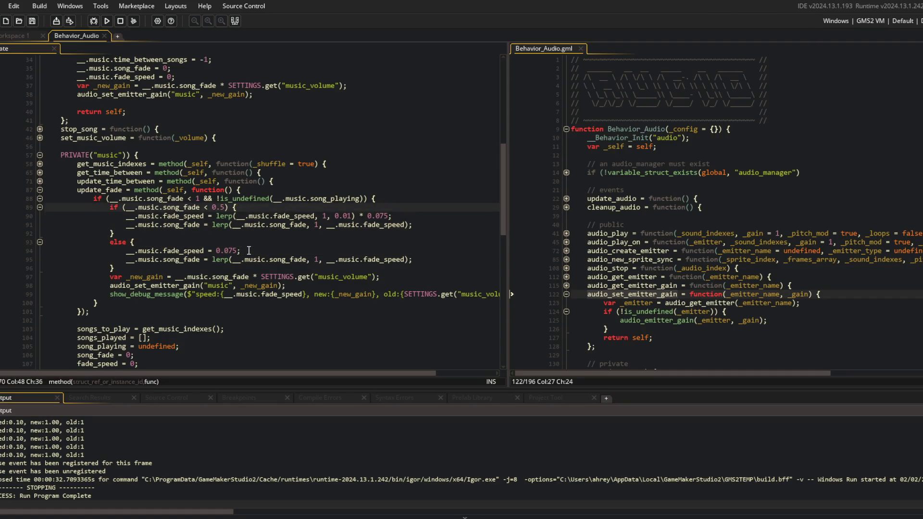
pyautogui.press('Down')
pyautogui.press('Down')
pyautogui.press('Down')
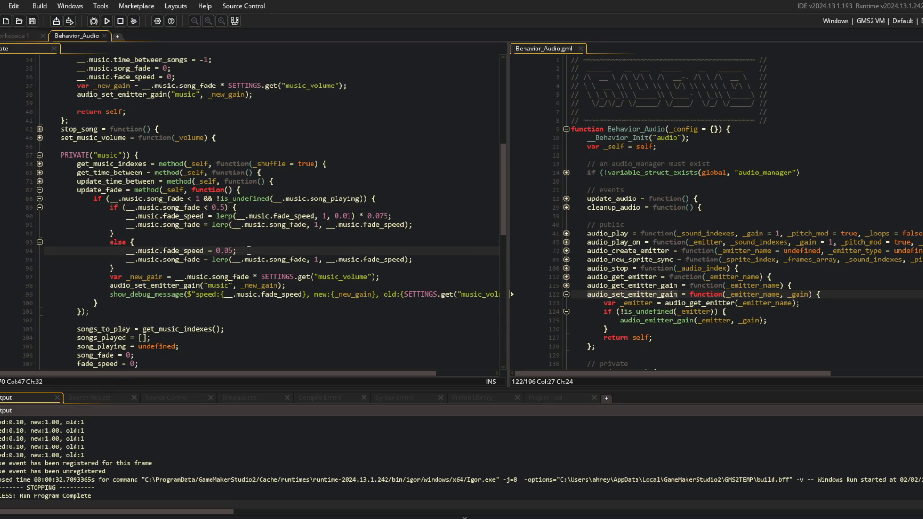
pyautogui.press('Up')
pyautogui.press('Up')
pyautogui.press('Up')
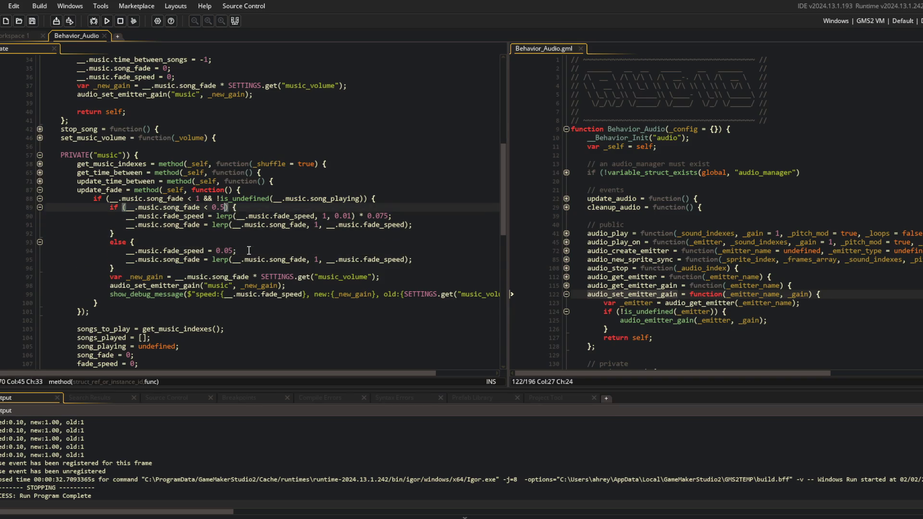
pyautogui.press('BackSpace')
pyautogui.write('33')
pyautogui.press('F5')
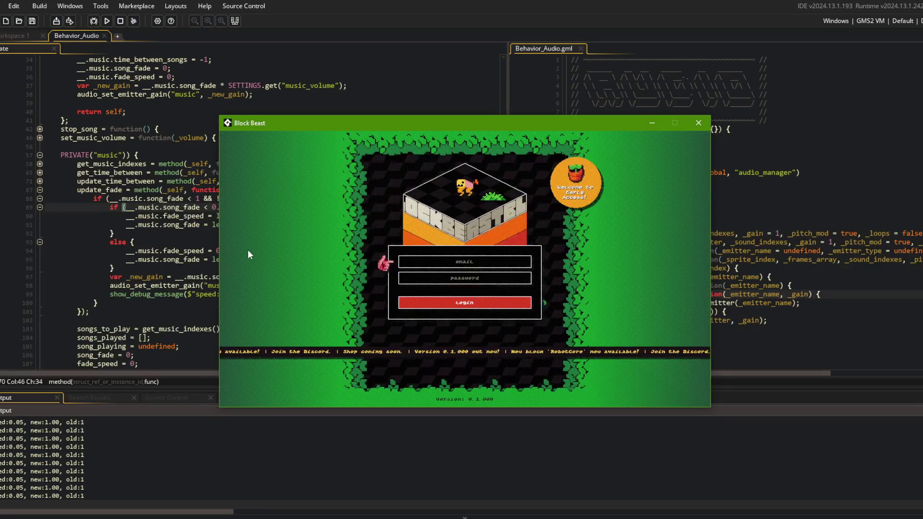
# Use a 0.005 fixed fade speed and 0.025 ramp multiplier, then relaunch the game
pyautogui.click(121, 21)
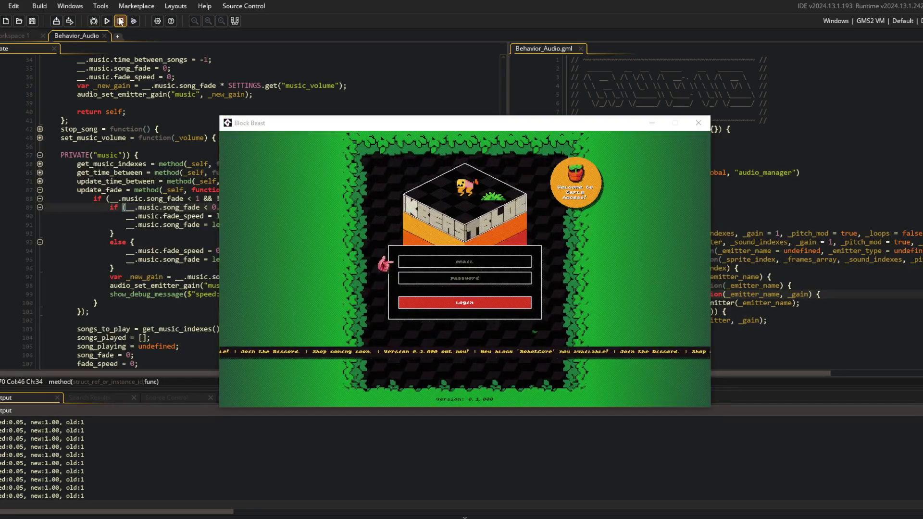
pyautogui.click(236, 250)
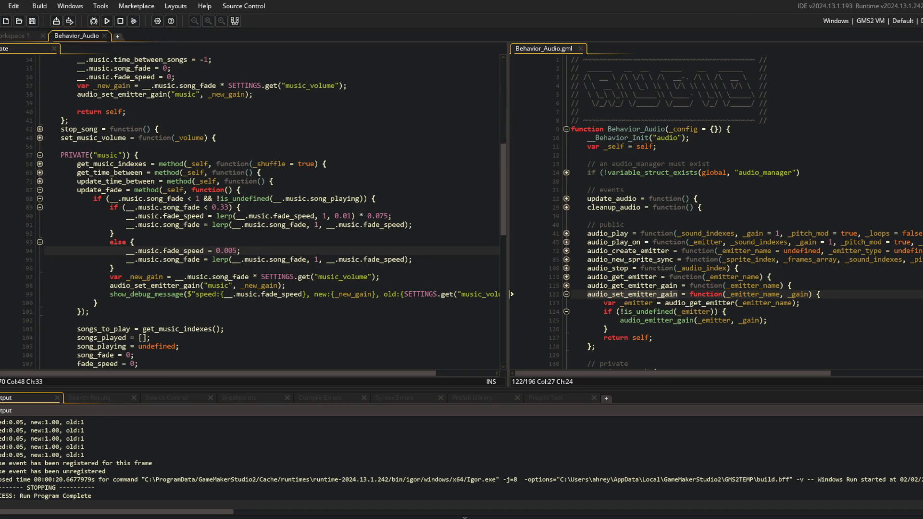
pyautogui.press('Up')
pyautogui.press('Up')
pyautogui.press('Up')
pyautogui.press('End')
pyautogui.press('Left')
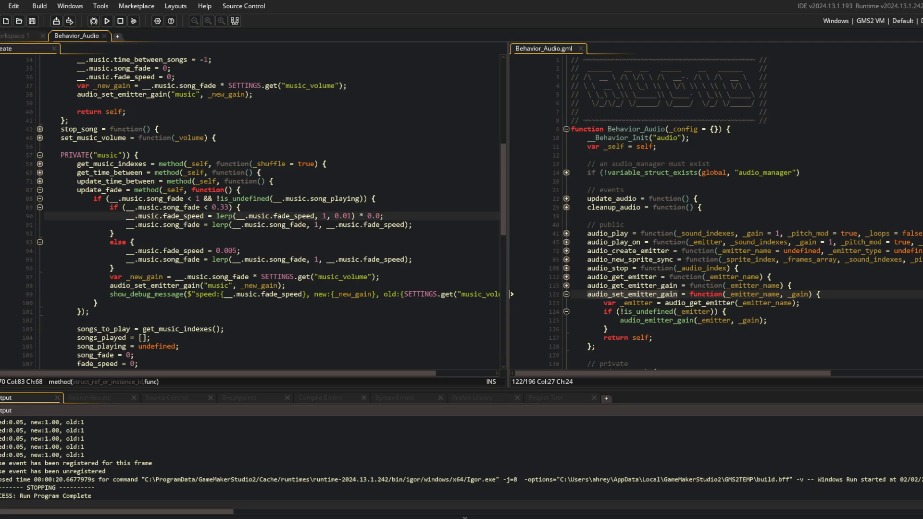
pyautogui.click(240, 207)
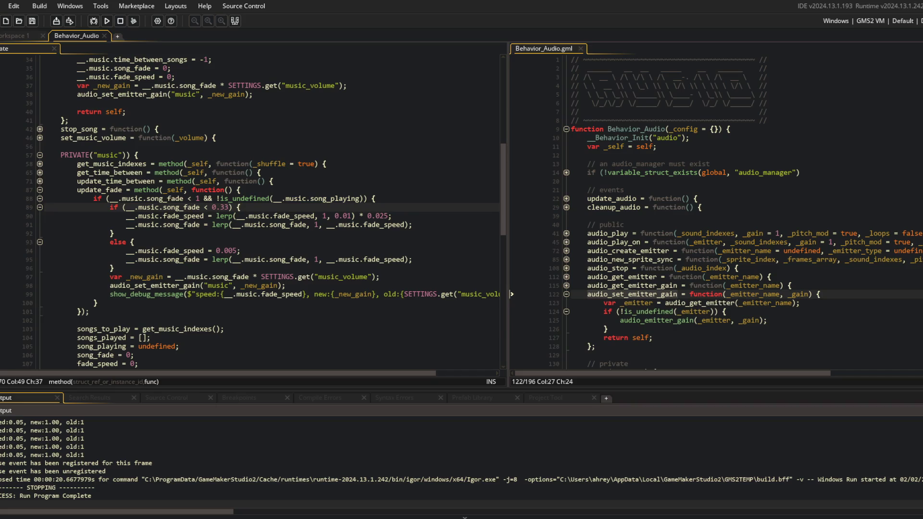
pyautogui.press('F5')
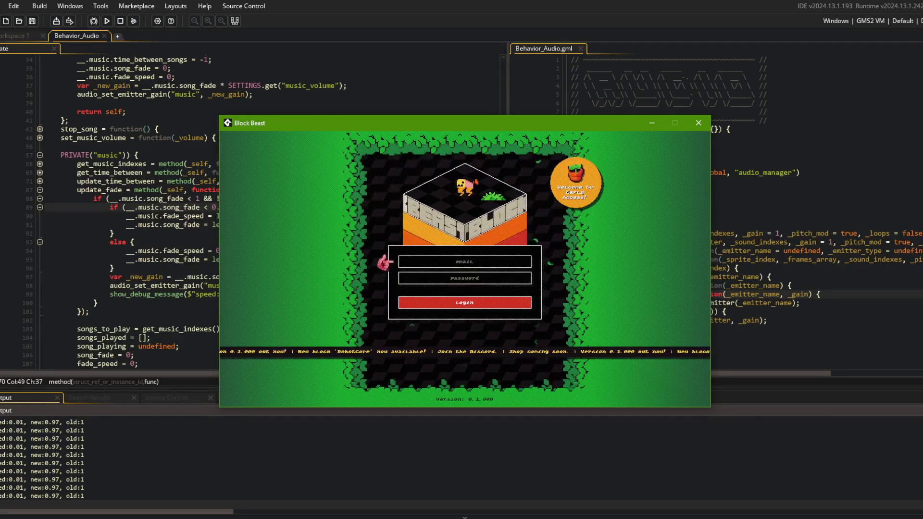
# Stop the running game and return to the Behavior_Audio code
pyautogui.hotkey('alt', 'F4')
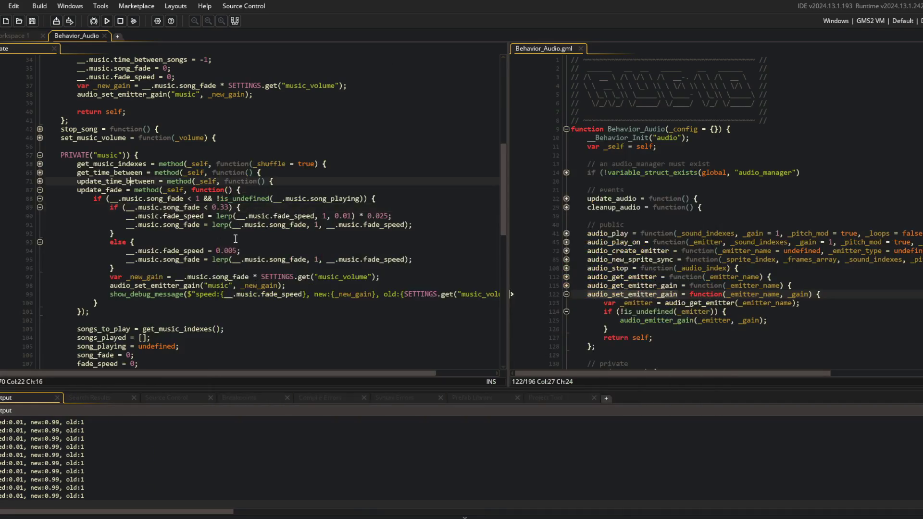
pyautogui.click(257, 250)
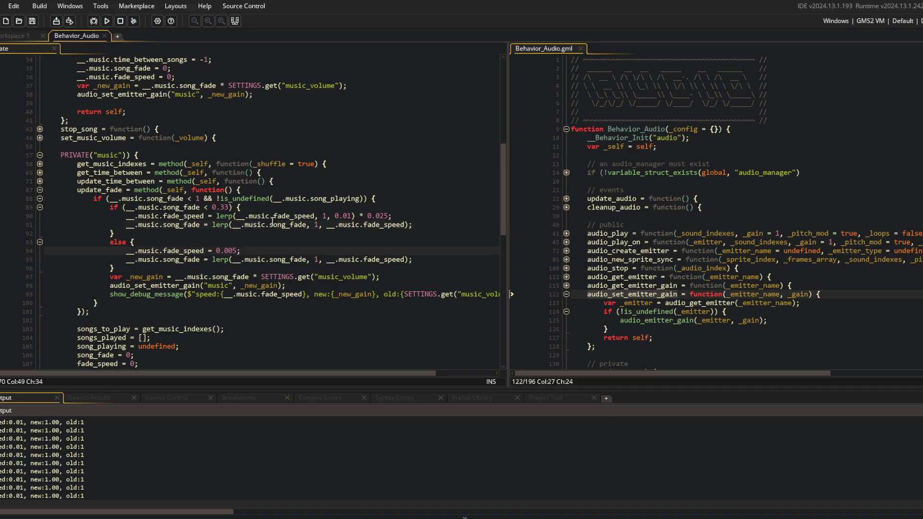
pyautogui.click(161, 181)
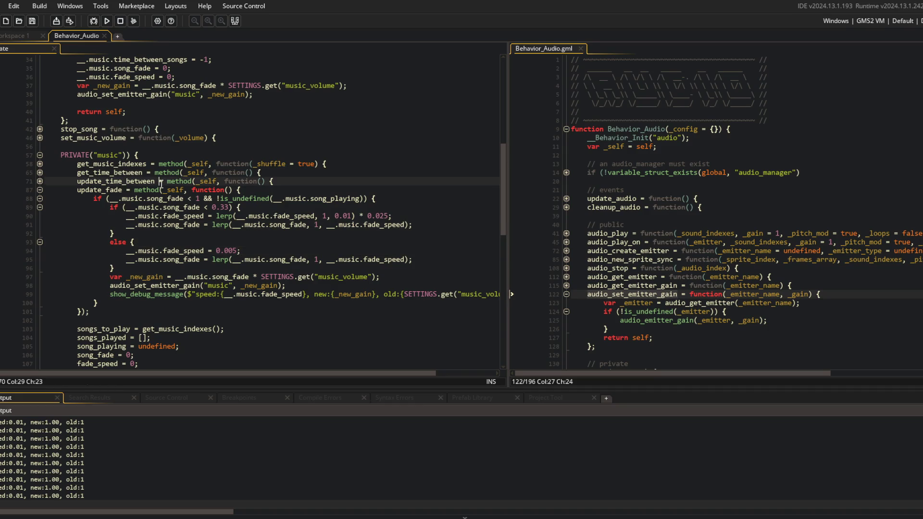
pyautogui.click(196, 295)
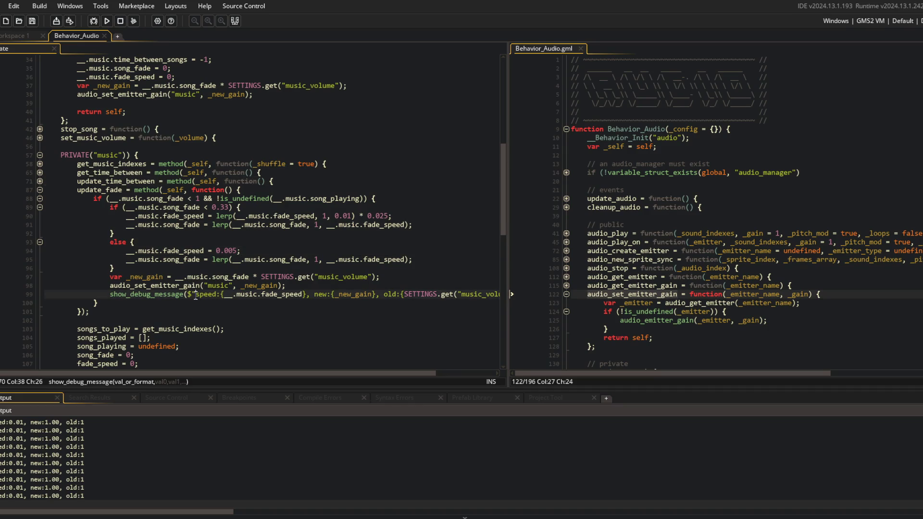
pyautogui.click(120, 21)
pyautogui.scroll(-3, 206, 240)
# Add fade_delay = 0; after fade_speed in the music's initial values
pyautogui.click(206, 289)
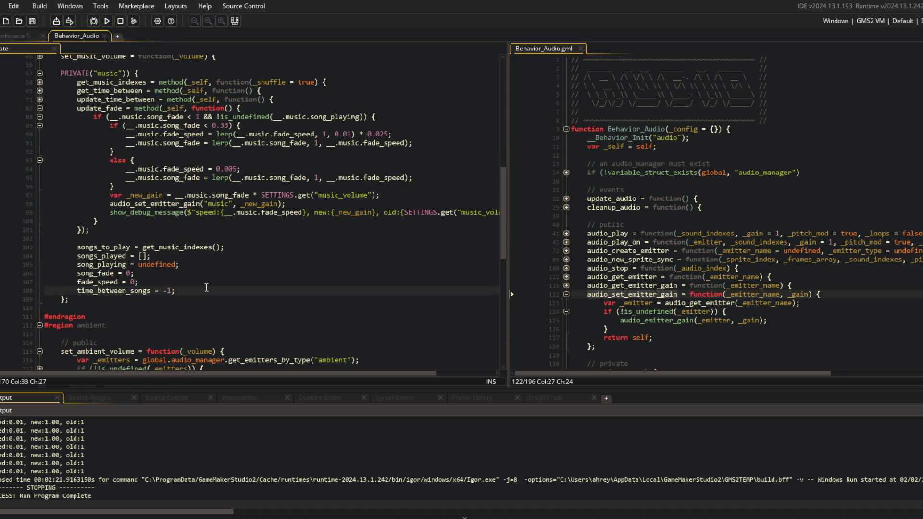
pyautogui.press('Return')
pyautogui.write('fade_de')
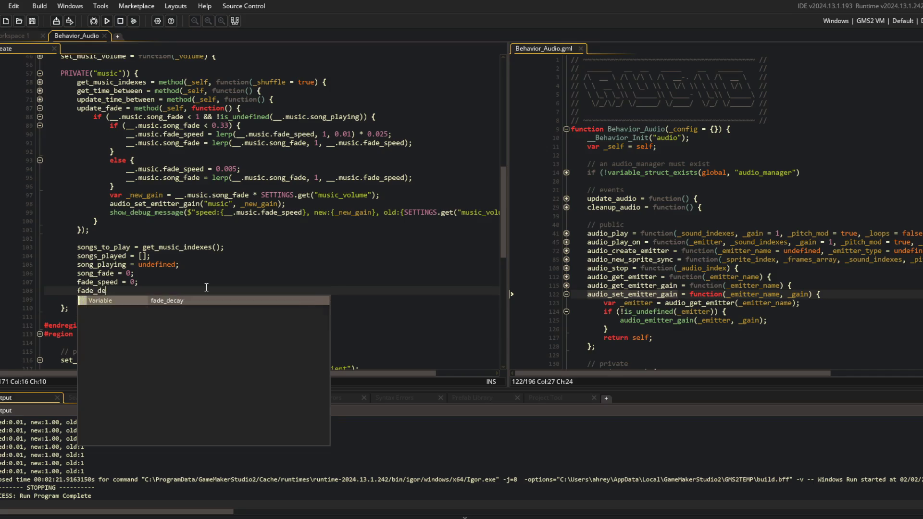
pyautogui.write('lay = 0;')
pyautogui.scroll(2, 224, 254)
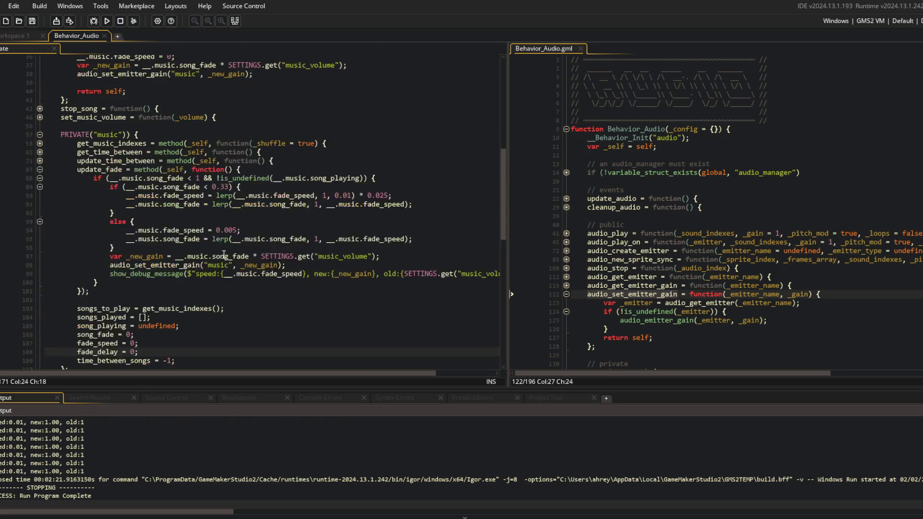
pyautogui.click(399, 175)
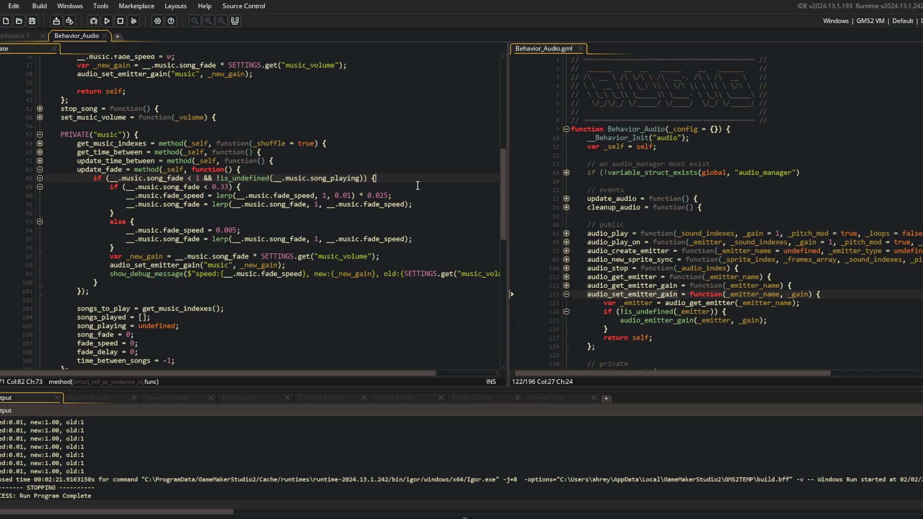
# Add __.music.fade_delay++; at the start of update_fade's fade logic
pyautogui.press('Return')
pyautogui.write('if (__.m')
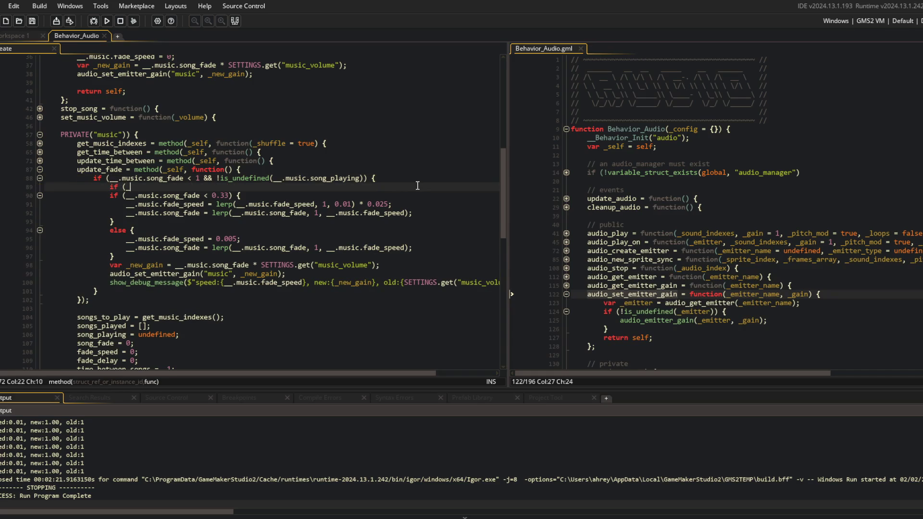
pyautogui.press('BackSpace')
pyautogui.press('BackSpace')
pyautogui.press('BackSpace')
pyautogui.write('__.m')
pyautogui.write('usic.fade_decay')
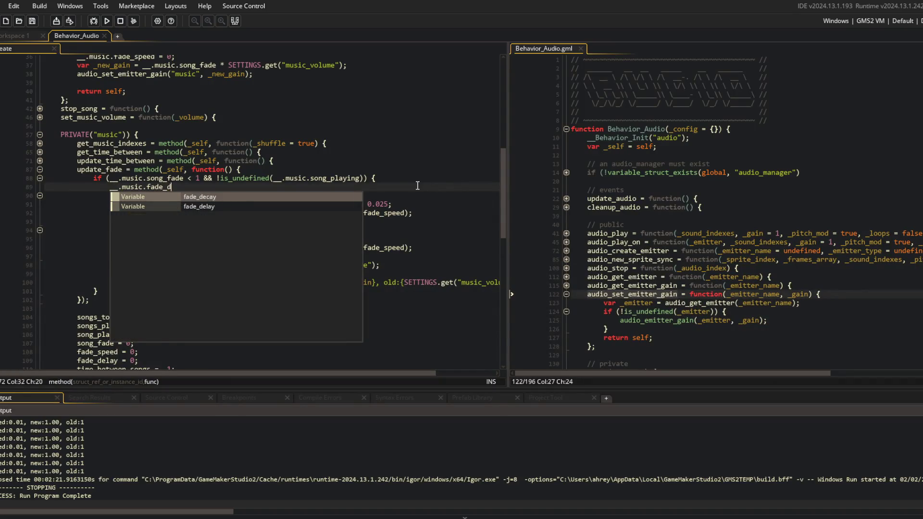
pyautogui.press('BackSpace')
pyautogui.press('BackSpace')
pyautogui.press('BackSpace')
pyautogui.write('lay')
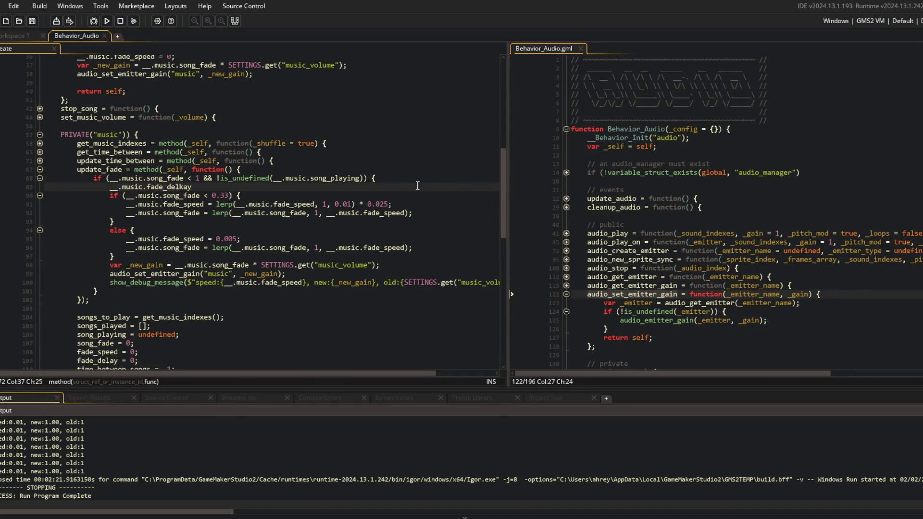
pyautogui.press('BackSpace')
pyautogui.press('BackSpace')
pyautogui.write('ay++;')
# Wrap the fade if/else in if (__.music.fade_delay >= 1*SECOND) { and indent it
pyautogui.press('Return')
pyautogui.write('if (__.mus')
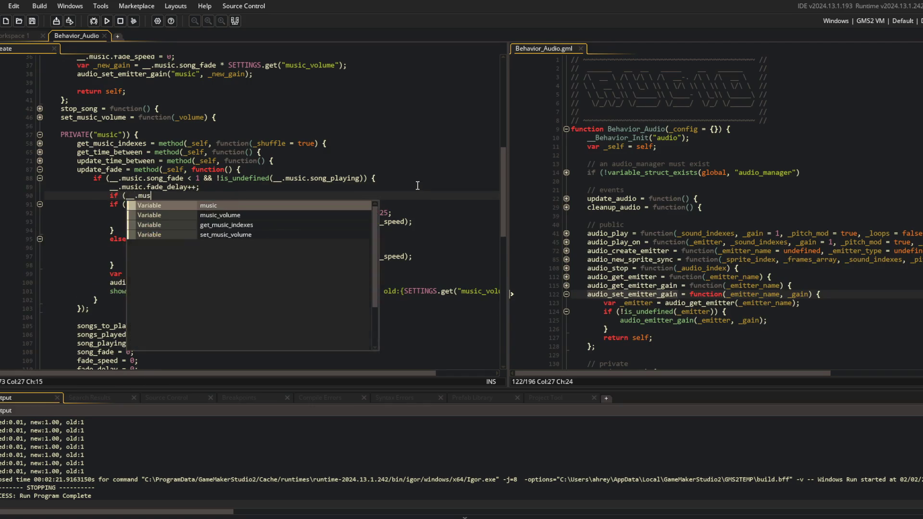
pyautogui.write('ic.fade_del')
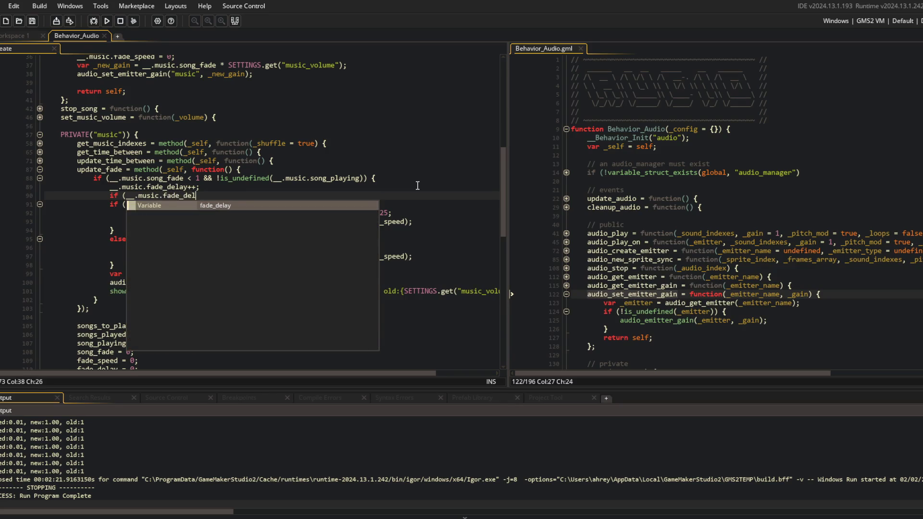
pyautogui.write('ay >= ')
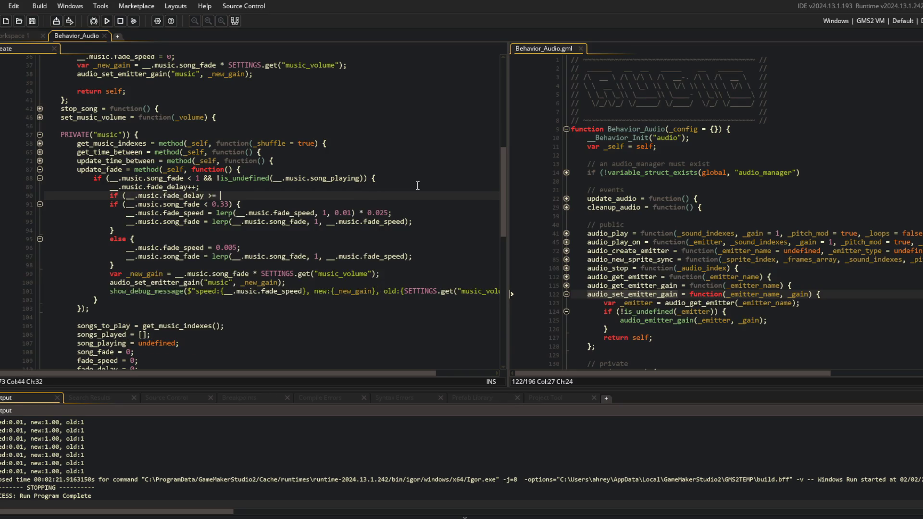
pyautogui.write('SECOND')
pyautogui.press('BackSpace')
pyautogui.press('BackSpace')
pyautogui.press('BackSpace')
pyautogui.write('1*SECOND) {')
pyautogui.press('Down')
pyautogui.press('Down')
pyautogui.hotkey('shift', 'Down')
pyautogui.hotkey('shift', 'Down')
pyautogui.hotkey('shift', 'Down')
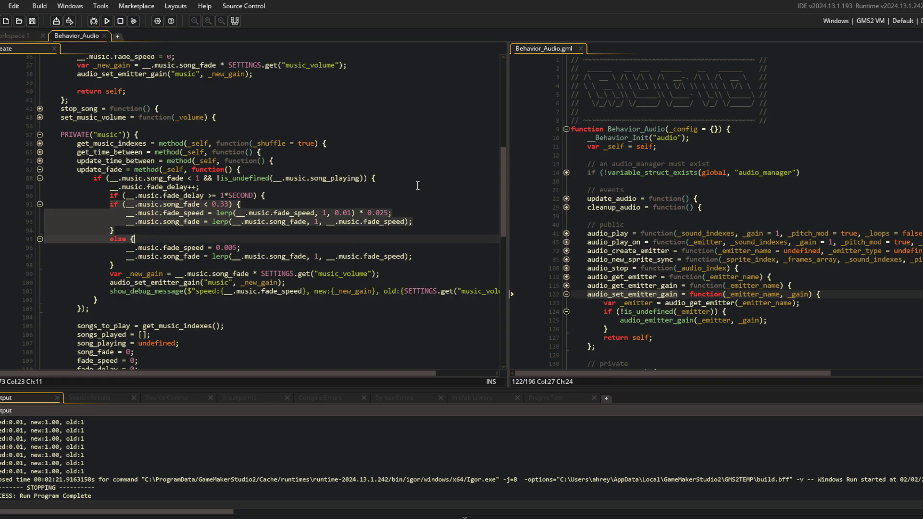
pyautogui.press('Tab')
pyautogui.press('Return')
# Duplicate the fade_speed = 0 line in the next-song code and rename it to fade_delay
pyautogui.write('}')
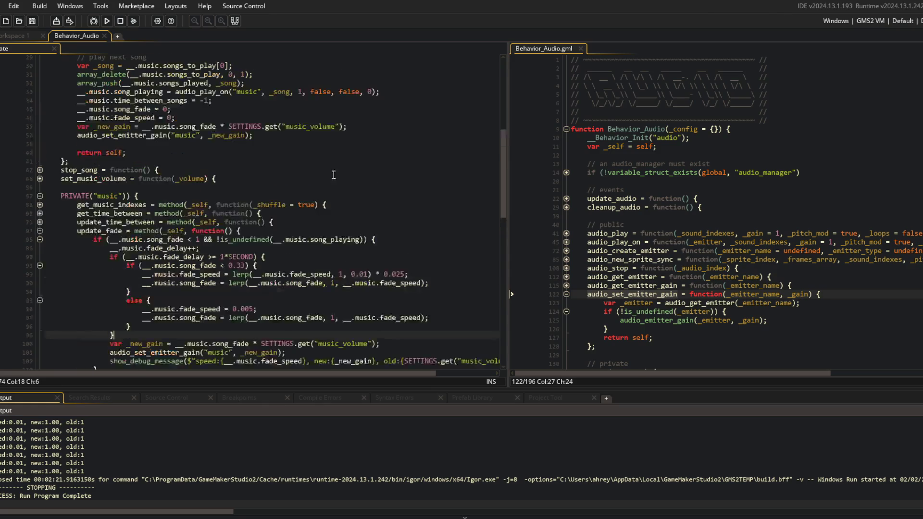
pyautogui.scroll(2, 418, 185)
pyautogui.click(166, 118)
pyautogui.hotkey('ctrl', 'd')
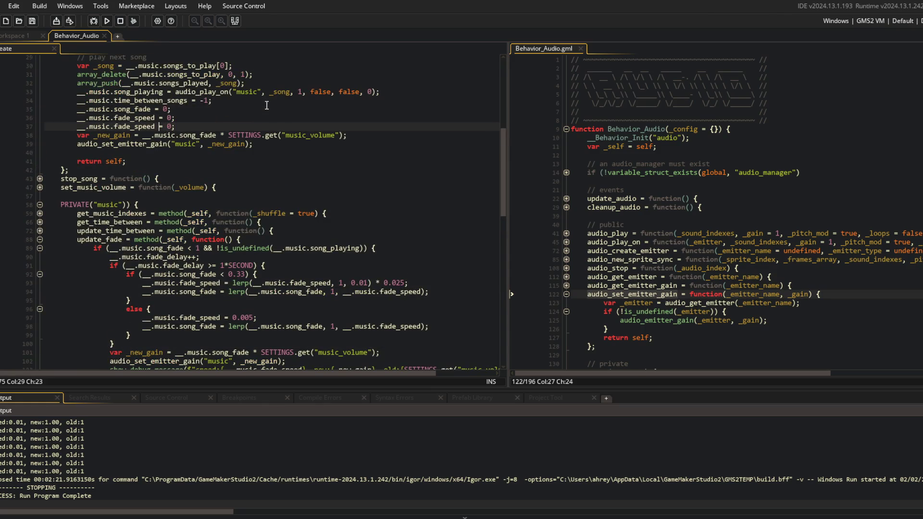
pyautogui.press('Left')
pyautogui.press('Left')
pyautogui.press('Left')
pyautogui.press('BackSpace')
pyautogui.press('BackSpace')
pyautogui.press('BackSpace')
pyautogui.write('delay')
# Run Block Beast with F5 to test the music fade, then close the game
pyautogui.press('F5')
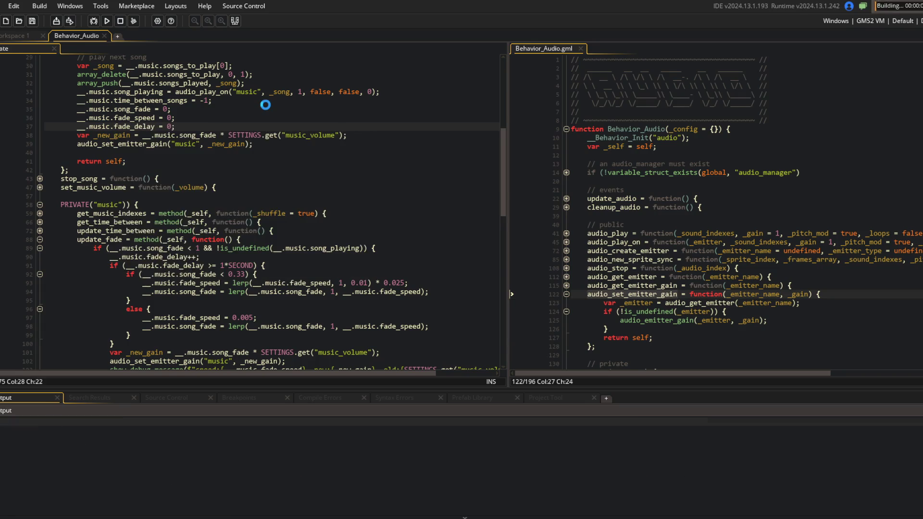
pyautogui.scroll(-4, 289, 192)
pyautogui.click(290, 189)
pyautogui.click(314, 182)
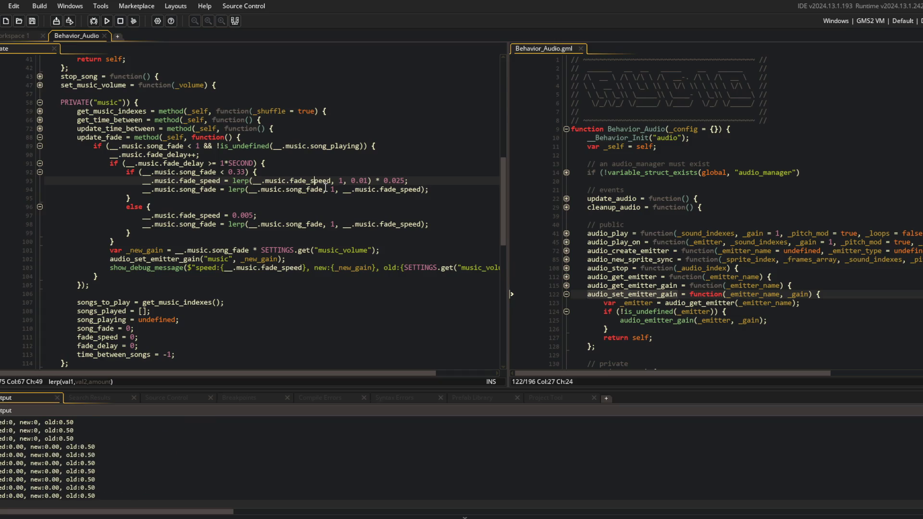
pyautogui.hotkey('alt', 'Tab')
pyautogui.hotkey('alt', 'Tab')
pyautogui.hotkey('alt', 'Tab')
pyautogui.hotkey('alt', 'Tab')
pyautogui.hotkey('alt', 'Tab')
pyautogui.hotkey('alt', 'Tab')
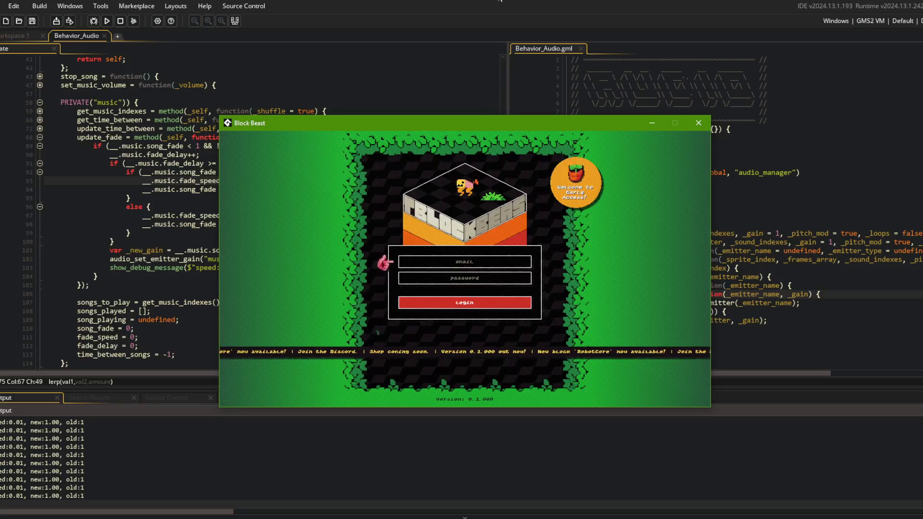
pyautogui.hotkey('alt', 'F4')
# Delete the show_debug_message line from update_fade
pyautogui.click(288, 268)
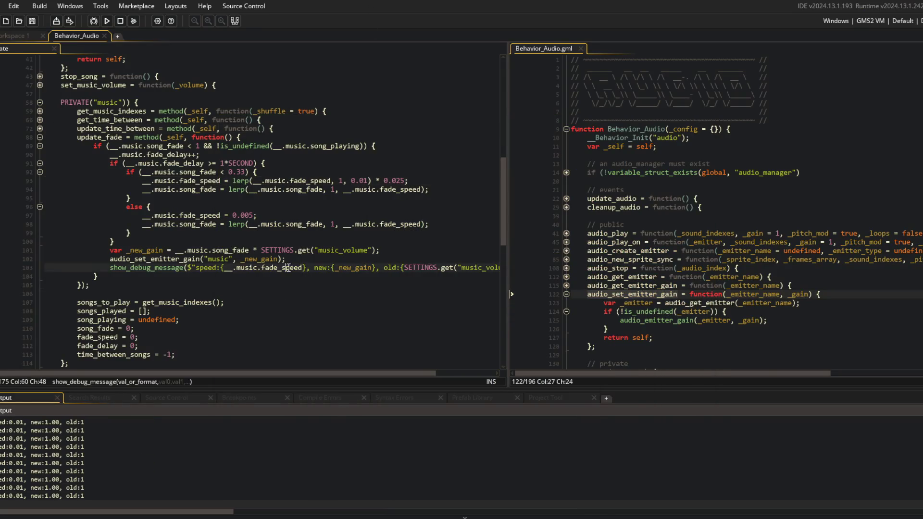
pyautogui.hotkey('ctrl', 'd')
pyautogui.scroll(-5, 288, 267)
pyautogui.scroll(3, 287, 268)
# In Command Prompt, run git add ., commit as "fade songs in", and git push
pyautogui.hotkey('alt', 'Tab')
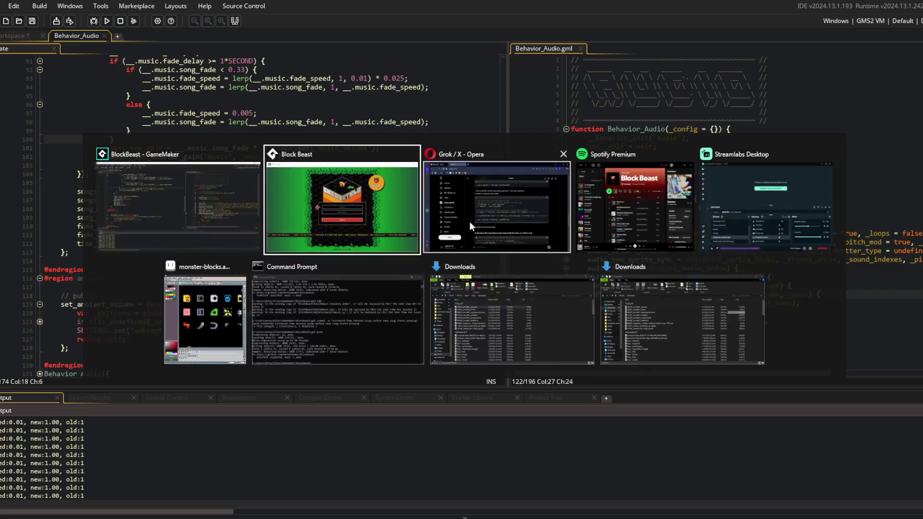
pyautogui.press('Tab')
pyautogui.press('Tab')
pyautogui.press('Tab')
pyautogui.write('git add .')
pyautogui.press('Return')
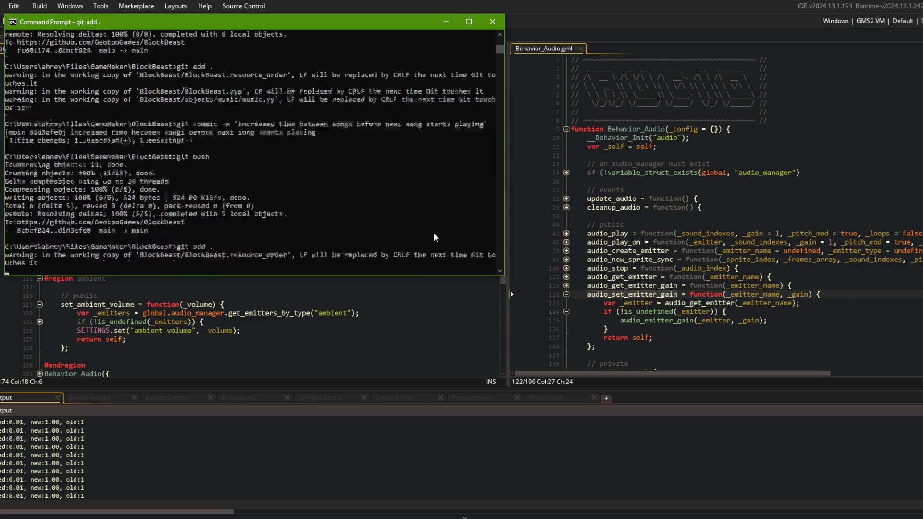
pyautogui.write('git commit -m "fadew s')
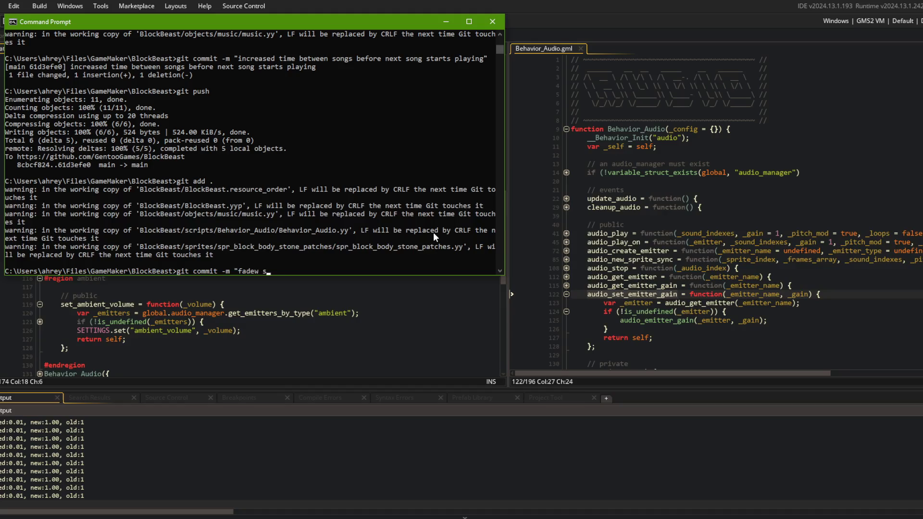
pyautogui.press('BackSpace')
pyautogui.press('BackSpace')
pyautogui.press('BackSpace')
pyautogui.write('songs')
pyautogui.write(' in"')
pyautogui.press('Return')
pyautogui.write('git push')
pyautogui.press('Return')
# Close both Downloads windows and switch to Streamlabs Desktop
pyautogui.hotkey('alt', 'Tab')
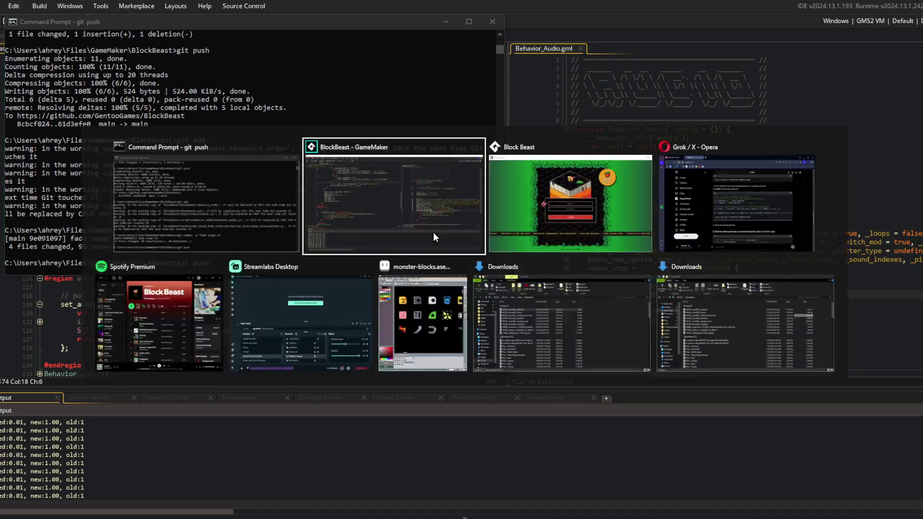
pyautogui.click(665, 337)
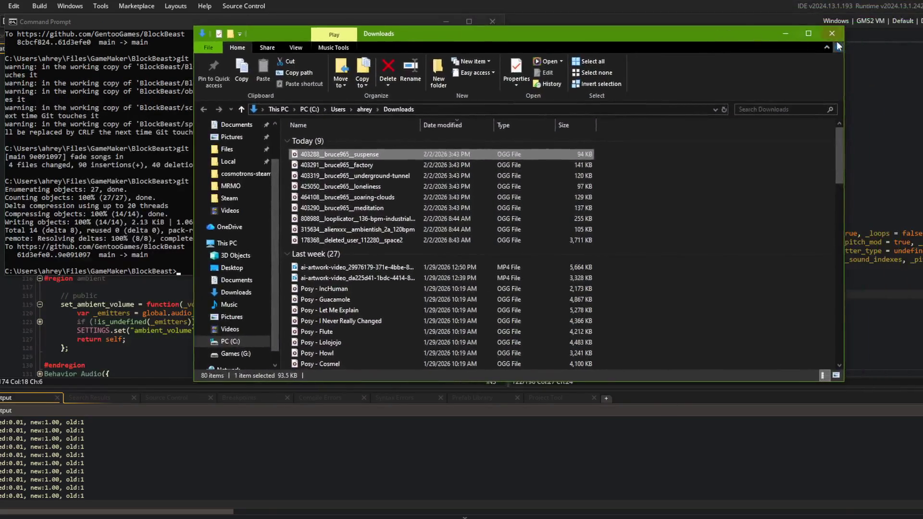
pyautogui.click(835, 39)
pyautogui.hotkey('alt', 'Tab')
pyautogui.click(693, 314)
pyautogui.moveTo(873, 62); pyautogui.dragTo(730, 73)
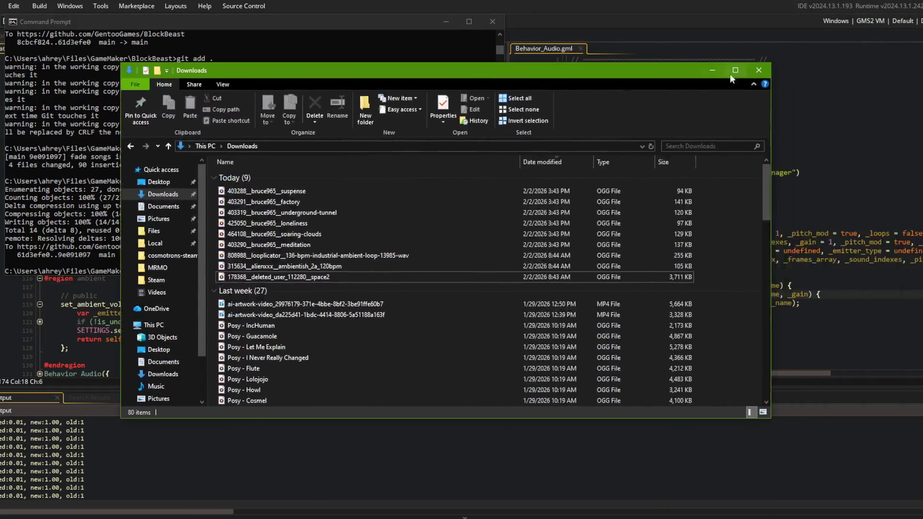
pyautogui.click(759, 70)
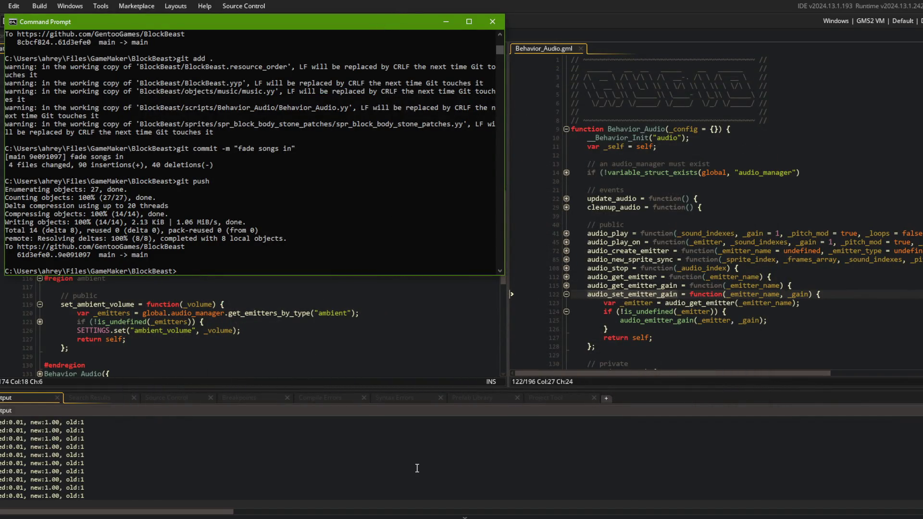
pyautogui.hotkey('alt', 'Tab')
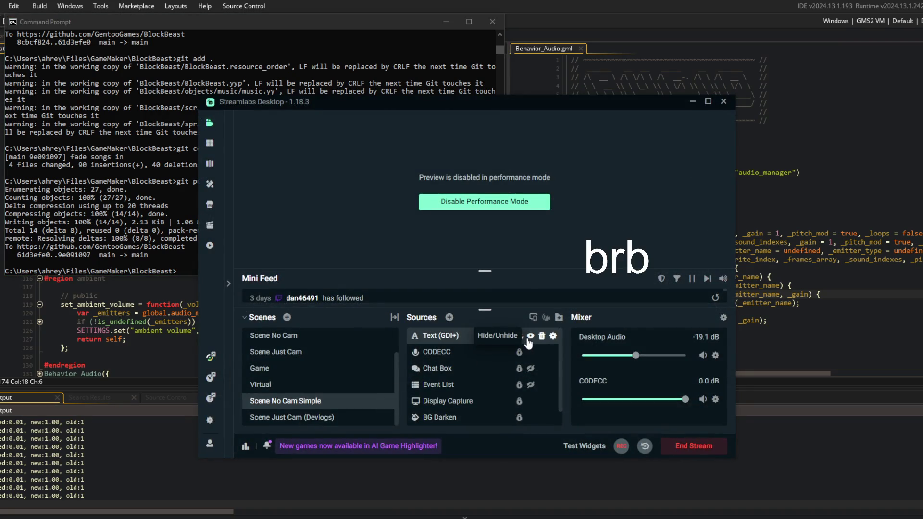
# Keep the brb message on stream and switch windows back toward the Block Beast login screen
pyautogui.click(826, 277)
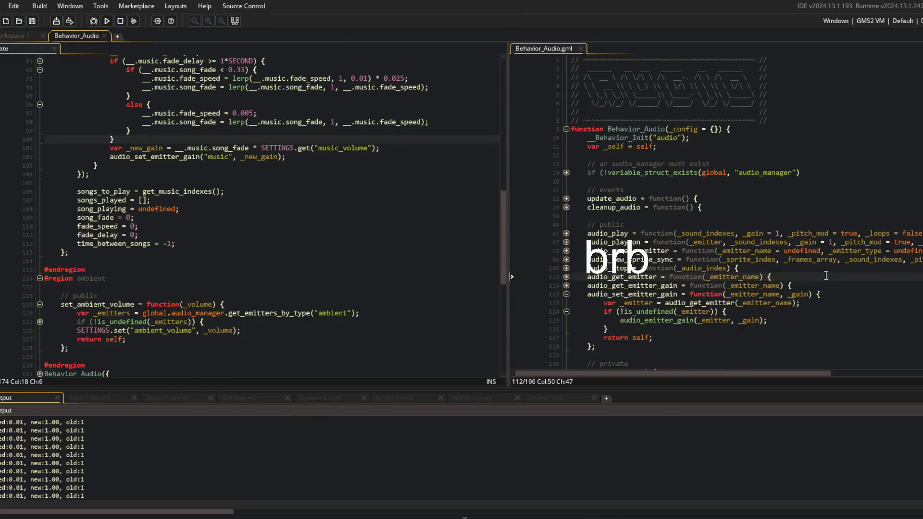
pyautogui.hotkey('alt', 'Tab')
pyautogui.press('Tab')
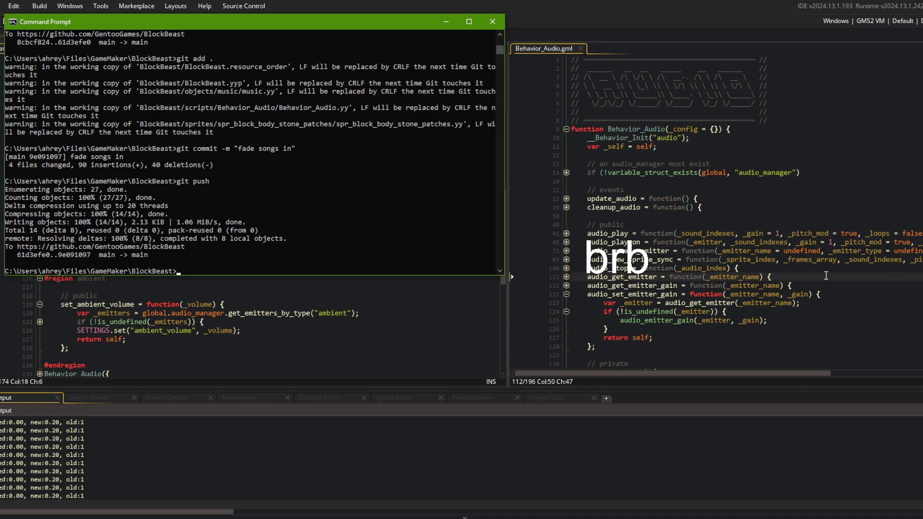
# Hide the brb Text (GDI+) source and minimize Streamlabs to return to Block Beast's main menu
pyautogui.click(440, 516)
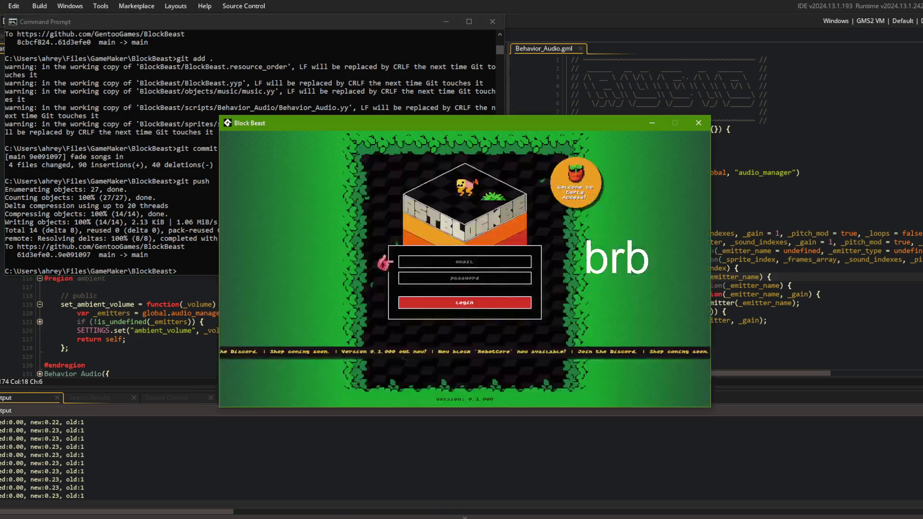
pyautogui.click(461, 516)
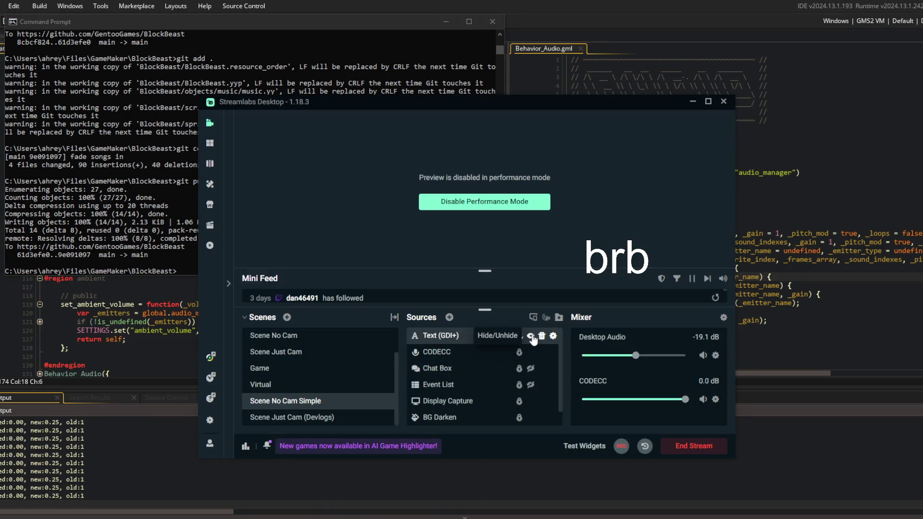
pyautogui.click(531, 336)
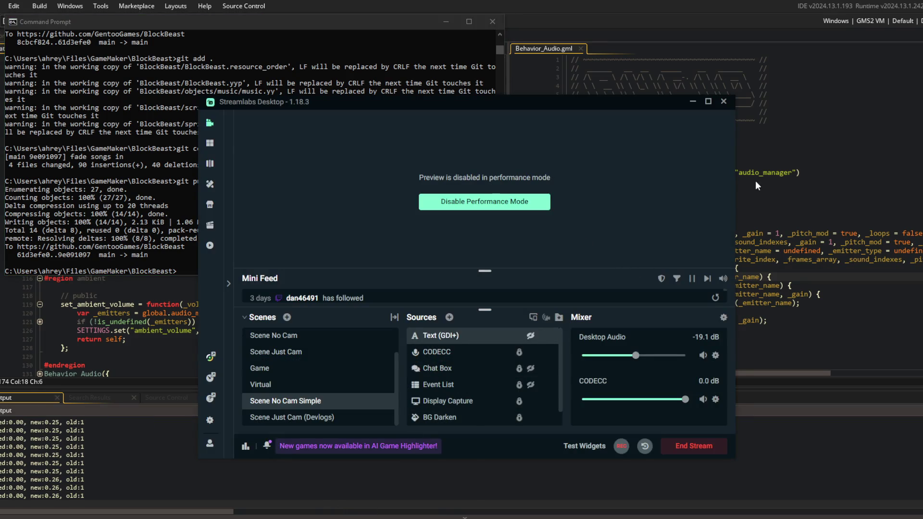
pyautogui.click(693, 102)
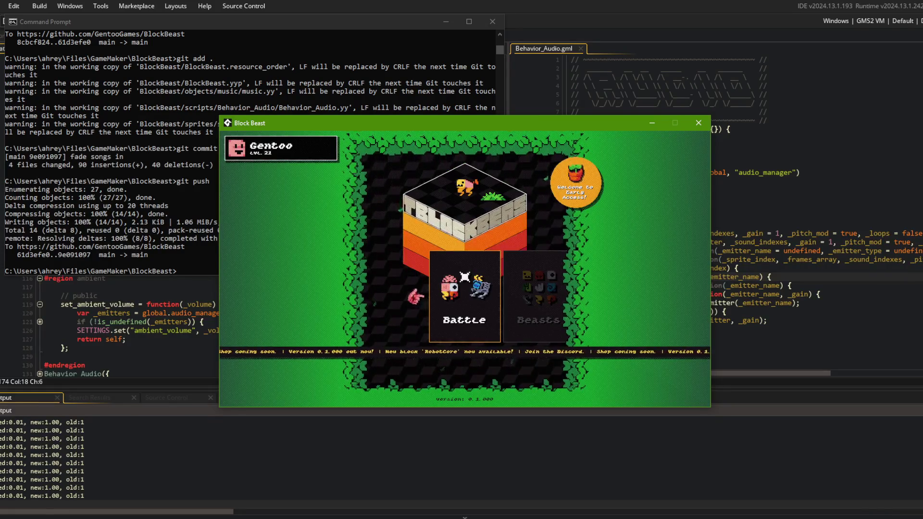
# Switch from the Block Beast main menu back to Streamlabs Desktop
pyautogui.hotkey('alt', 'Tab')
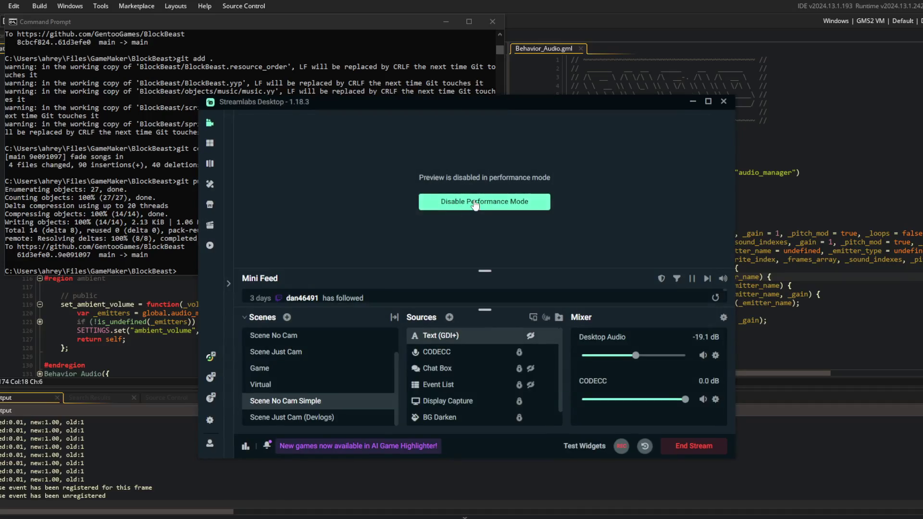
pyautogui.scroll(-1, 524, 404)
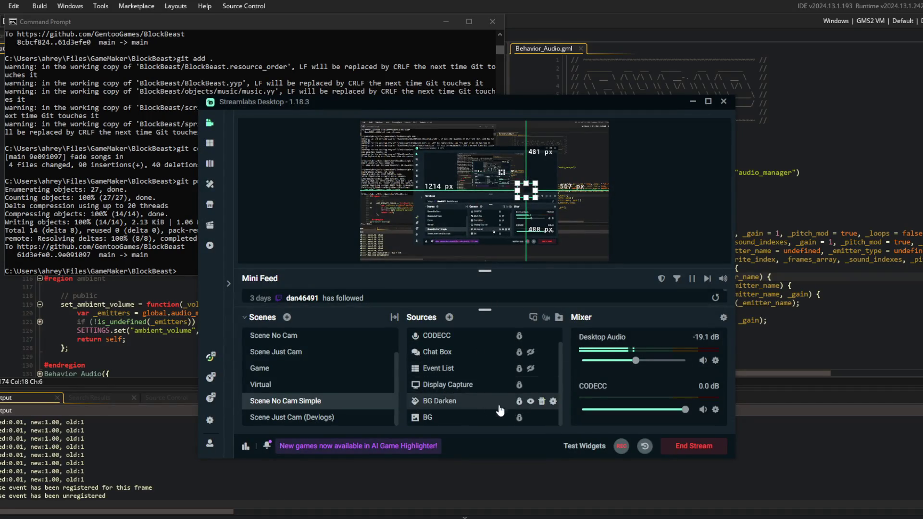
pyautogui.scroll(1, 525, 406)
pyautogui.scroll(-1, 524, 405)
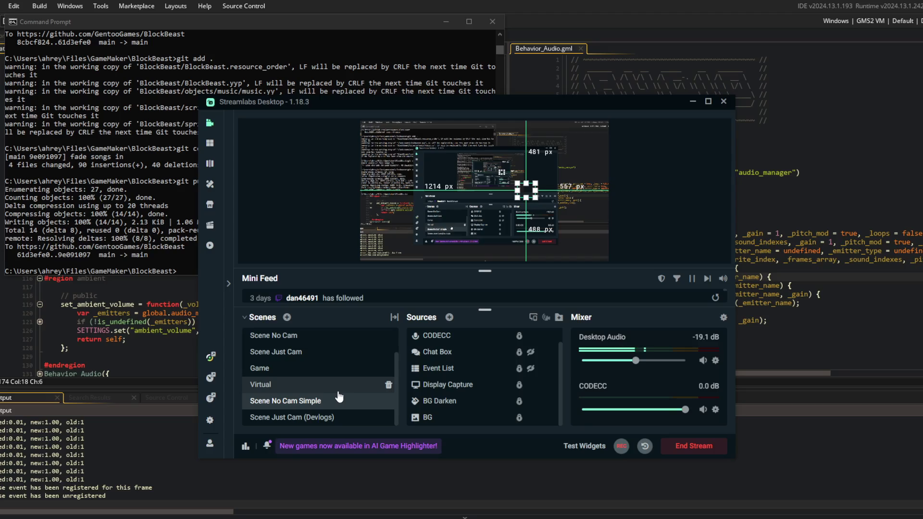
pyautogui.scroll(2, 339, 396)
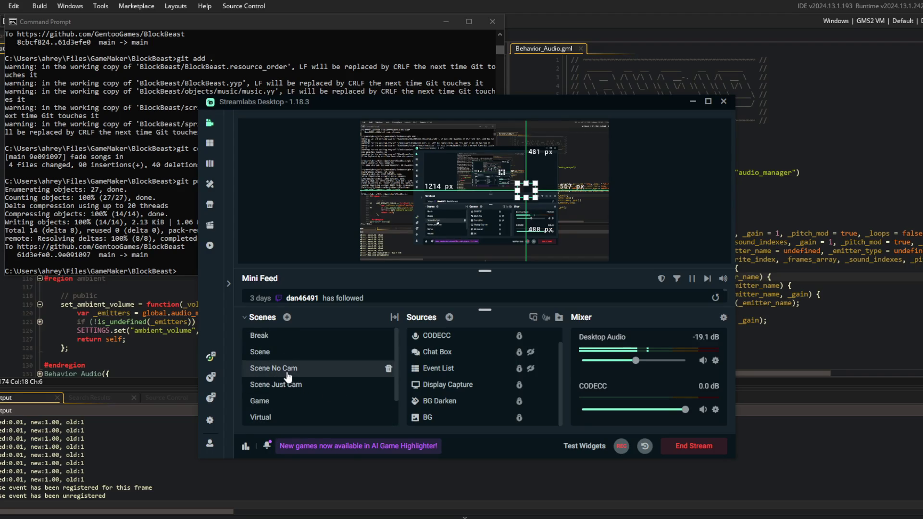
pyautogui.click(281, 352)
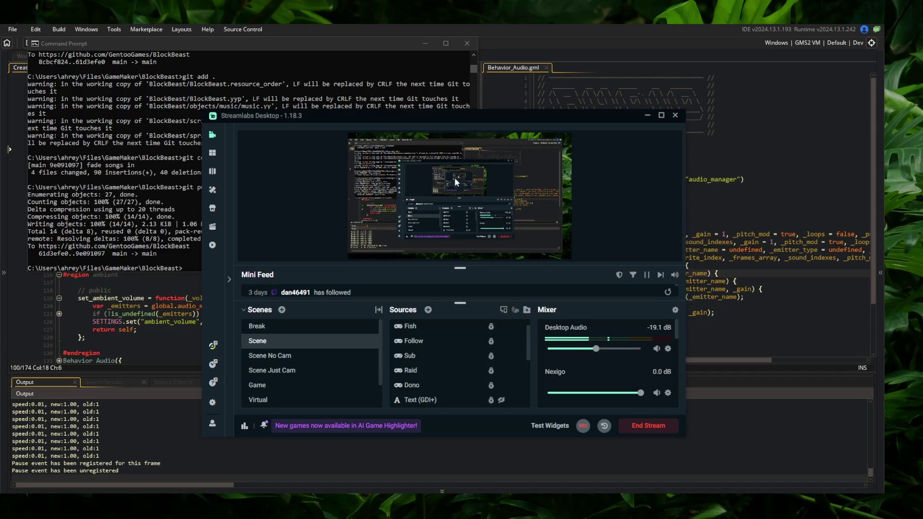
pyautogui.scroll(-5, 449, 378)
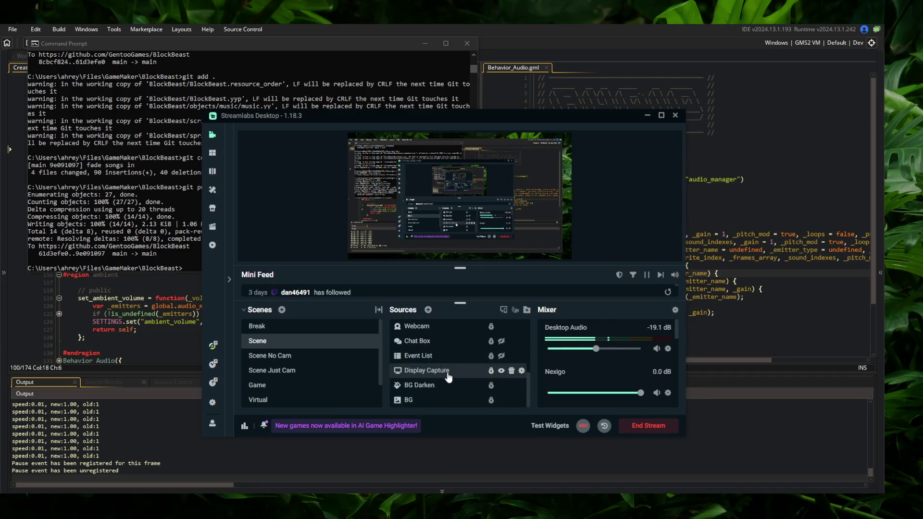
pyautogui.scroll(5, 447, 377)
pyautogui.scroll(-5, 435, 351)
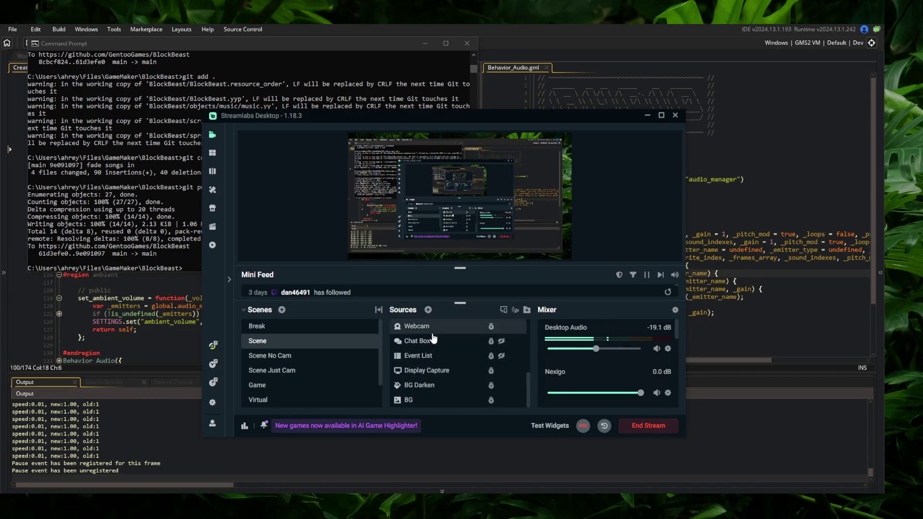
pyautogui.doubleClick(464, 327)
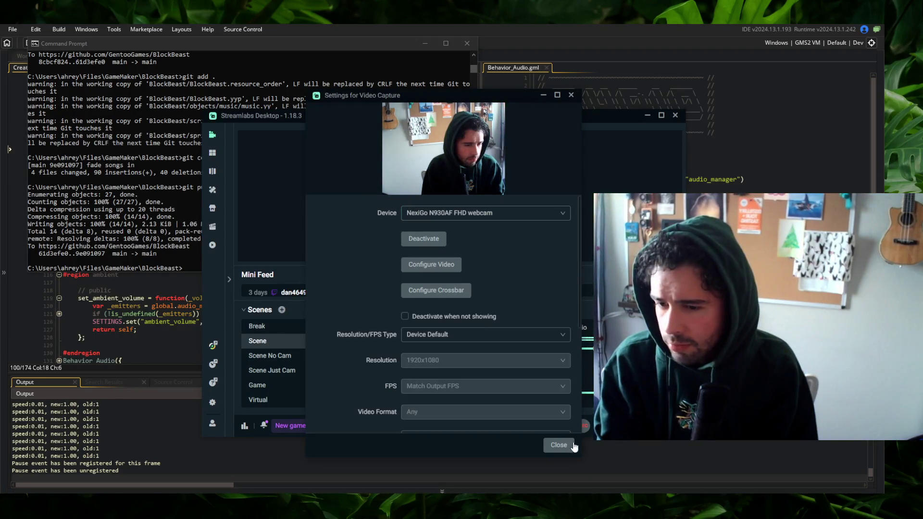
pyautogui.click(559, 446)
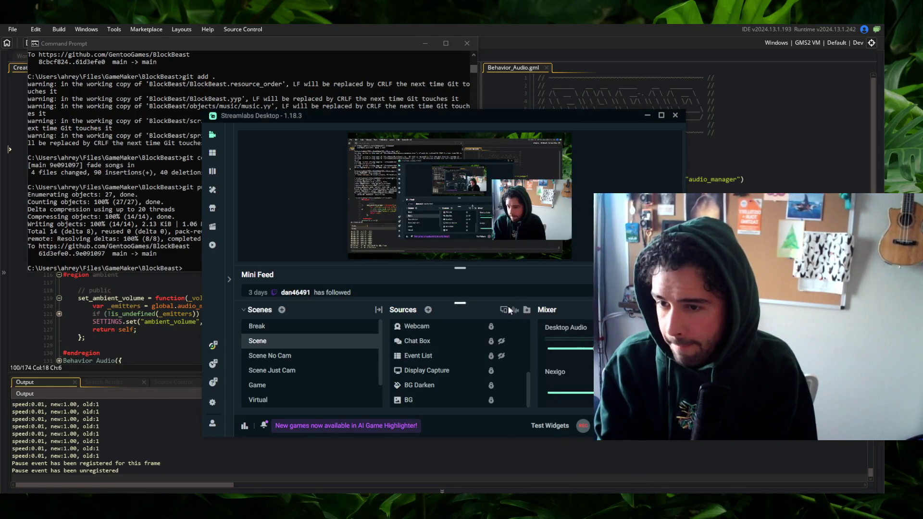
pyautogui.click(491, 326)
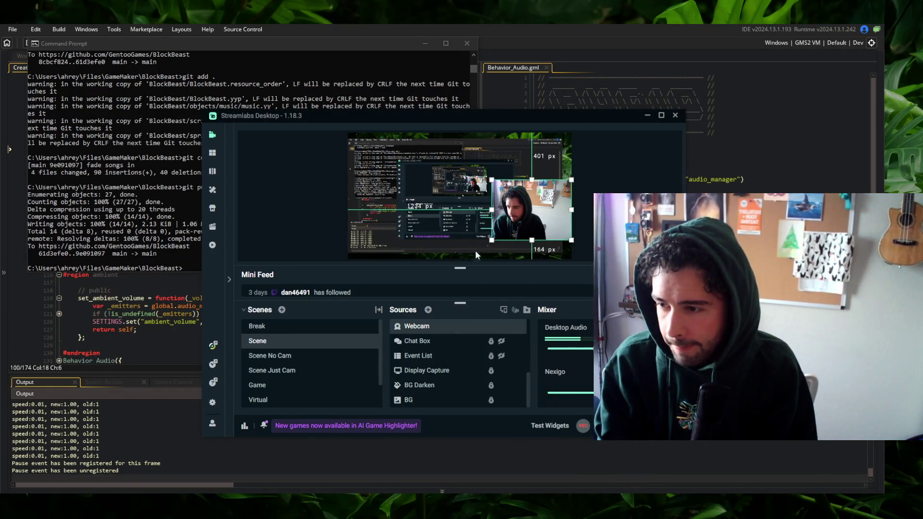
pyautogui.scroll(-2, 273, 380)
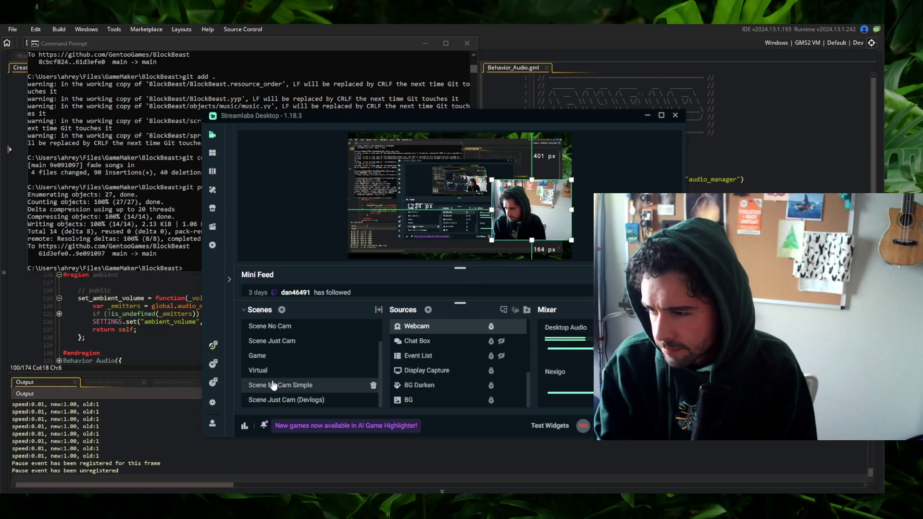
pyautogui.click(273, 384)
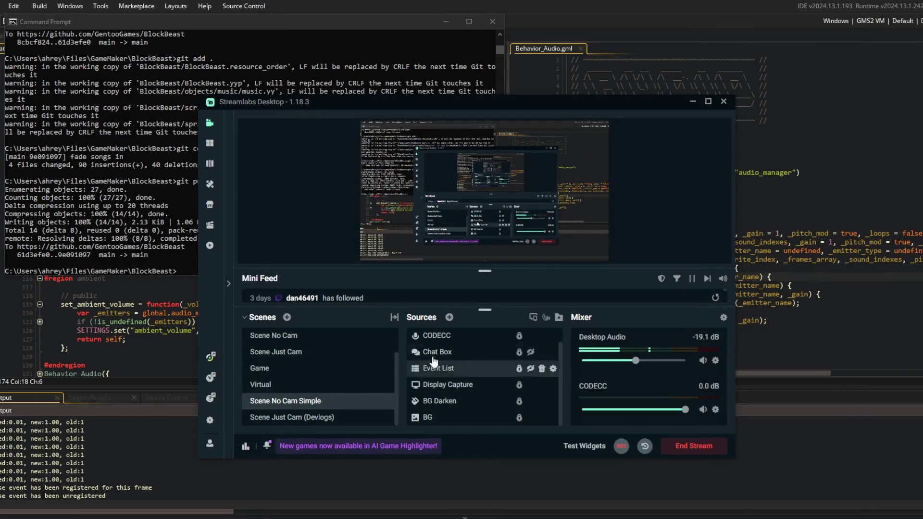
# Add the existing Webcam as a Video Capture source and drag it to the lower-right corner
pyautogui.click(449, 317)
pyautogui.scroll(-5, 375, 250)
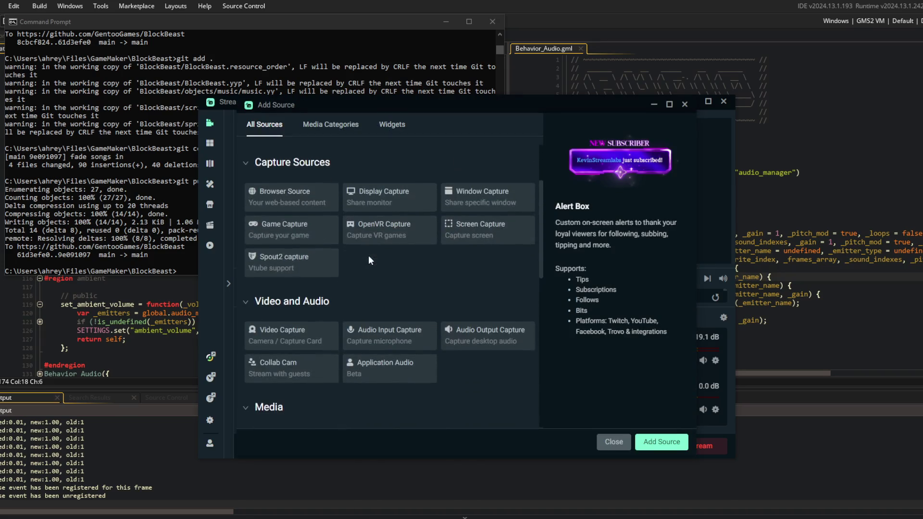
pyautogui.click(306, 340)
pyautogui.click(661, 442)
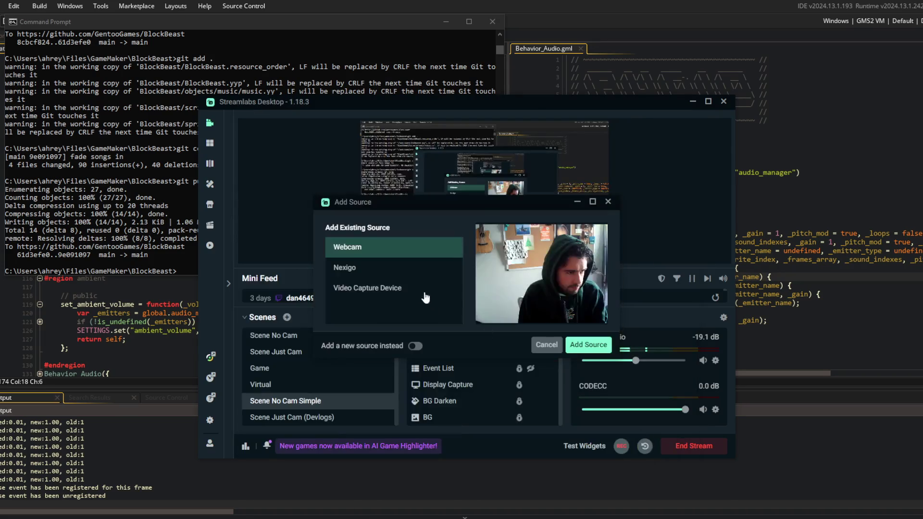
pyautogui.click(589, 345)
pyautogui.moveTo(404, 146); pyautogui.dragTo(583, 243)
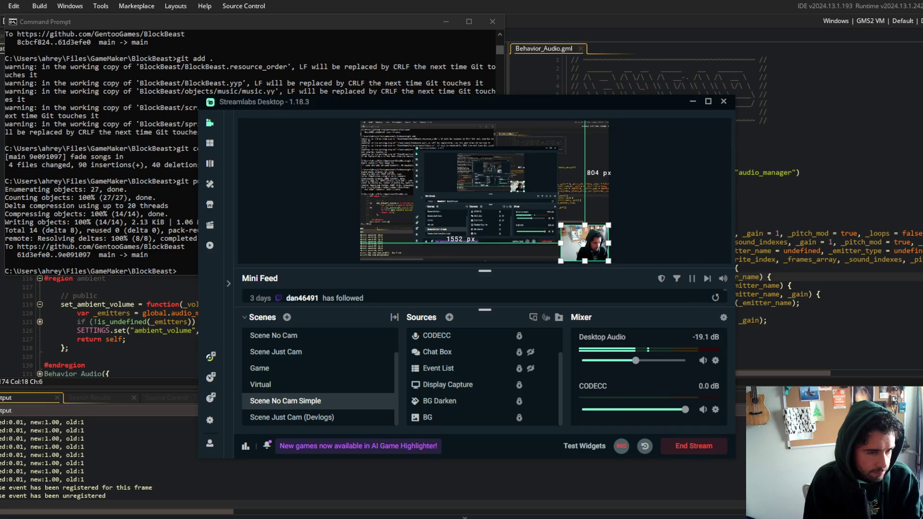
# Bring up the Webcam source's right-click options menu in the Sources list
pyautogui.rightClick(583, 242)
pyautogui.click(592, 235)
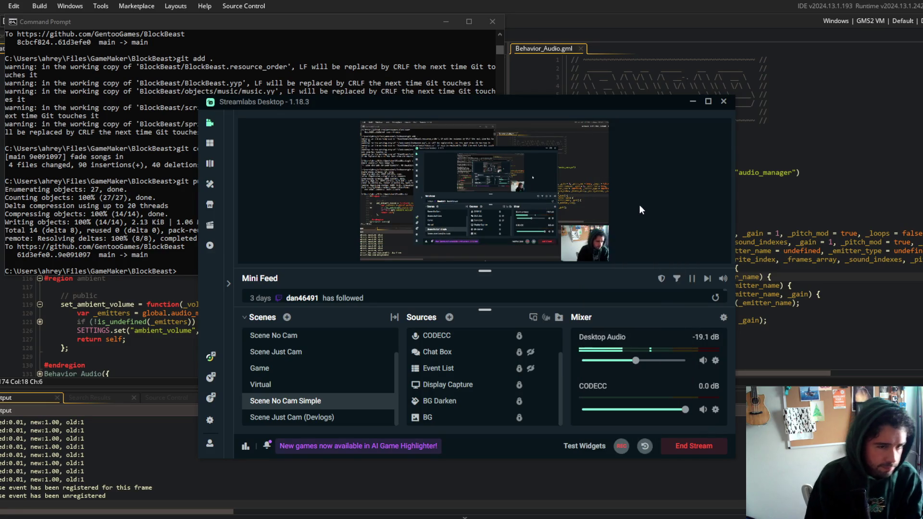
pyautogui.rightClick(592, 235)
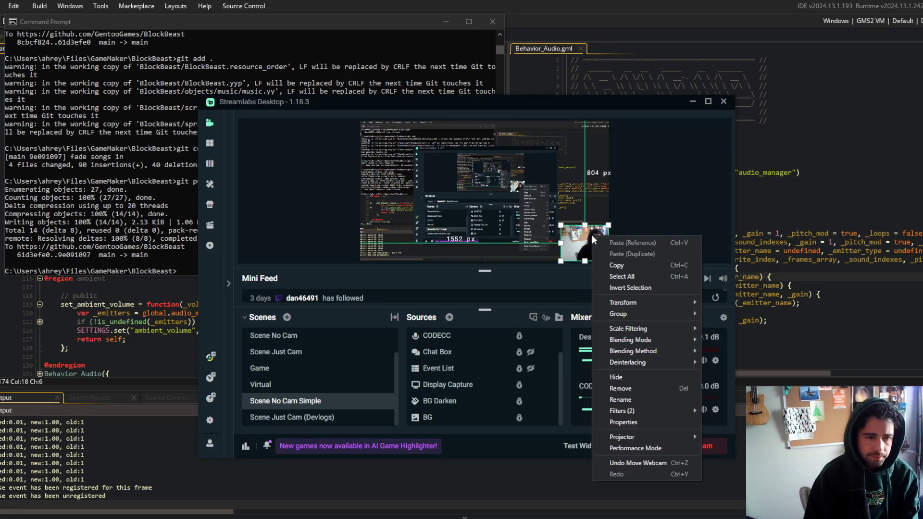
pyautogui.click(461, 338)
pyautogui.scroll(2, 461, 339)
pyautogui.rightClick(453, 336)
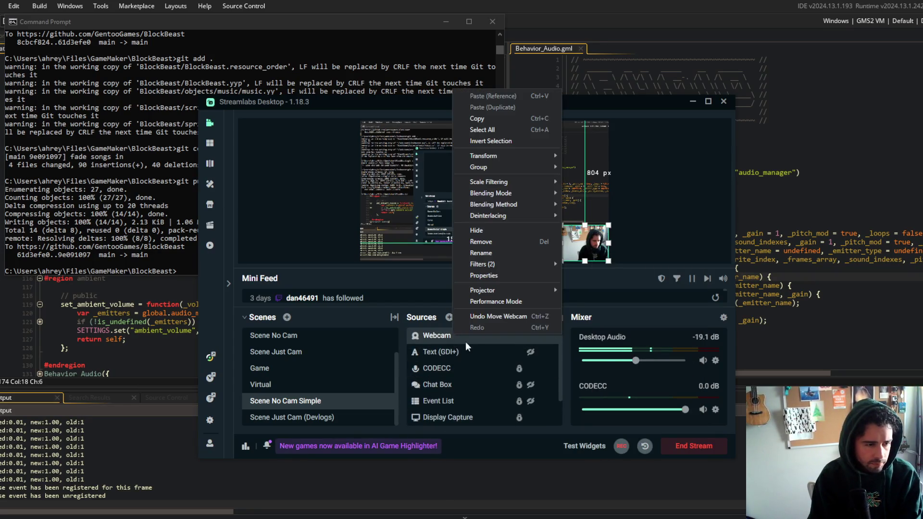
# Set the webcam Crop/Pad Left crop to 100, then close filters and check the capture settings
pyautogui.moveTo(510, 264)
pyautogui.click(581, 263)
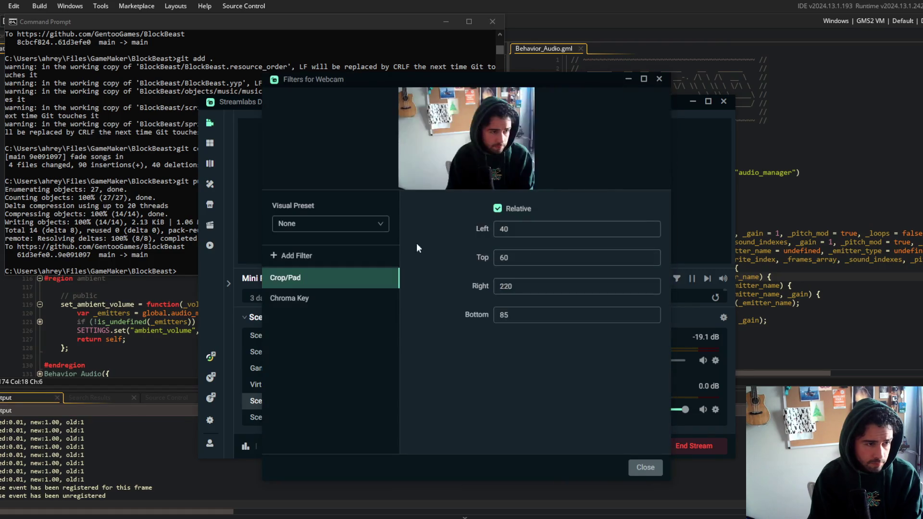
pyautogui.click(520, 229)
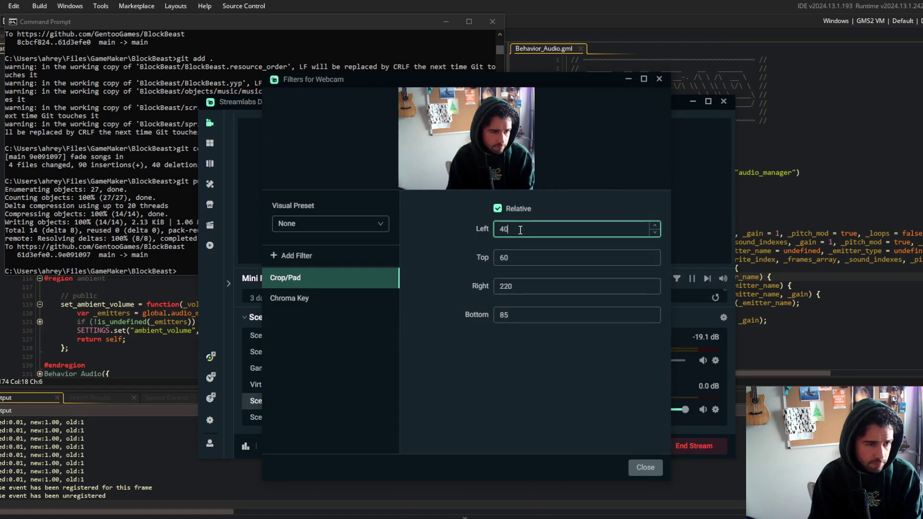
pyautogui.press('BackSpace')
pyautogui.press('BackSpace')
pyautogui.write('100')
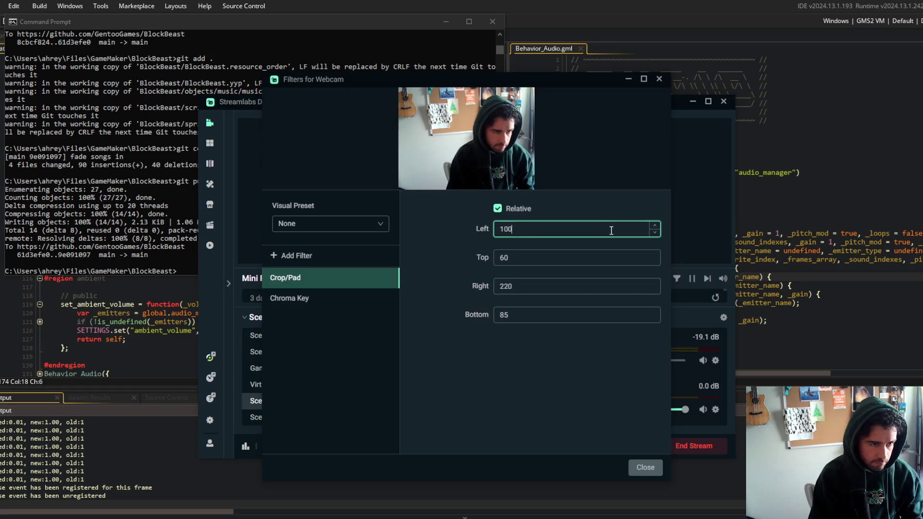
pyautogui.press('Tab')
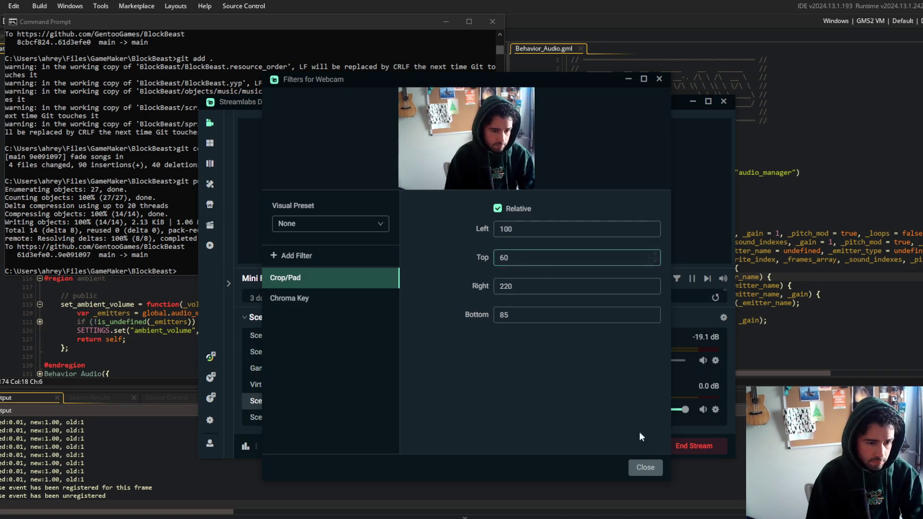
pyautogui.click(645, 467)
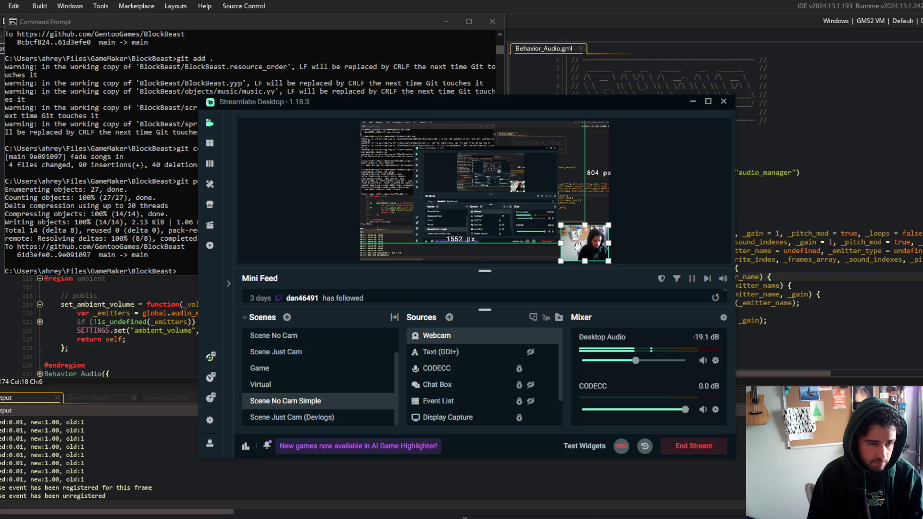
pyautogui.doubleClick(499, 339)
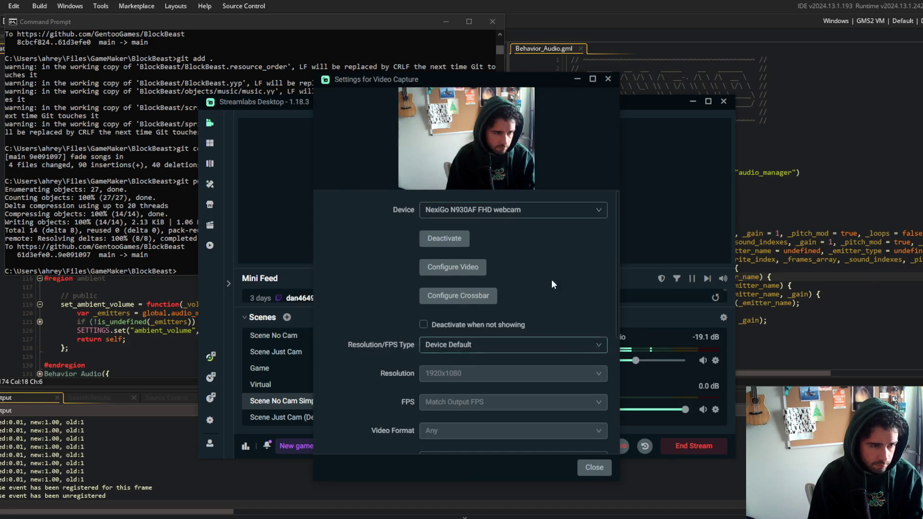
pyautogui.click(594, 468)
# Reopen the Webcam filters and try Left crop values of 200, then 1000
pyautogui.rightClick(500, 335)
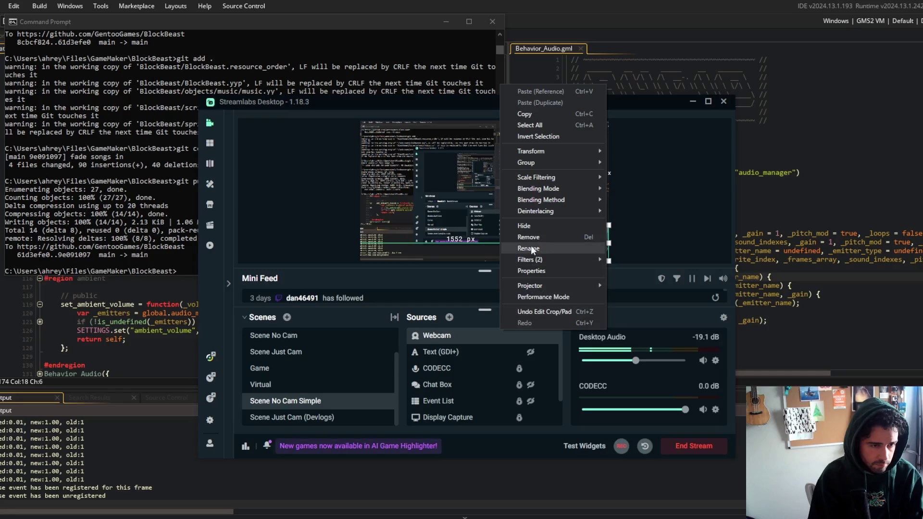
pyautogui.moveTo(530, 261)
pyautogui.click(621, 262)
pyautogui.click(518, 232)
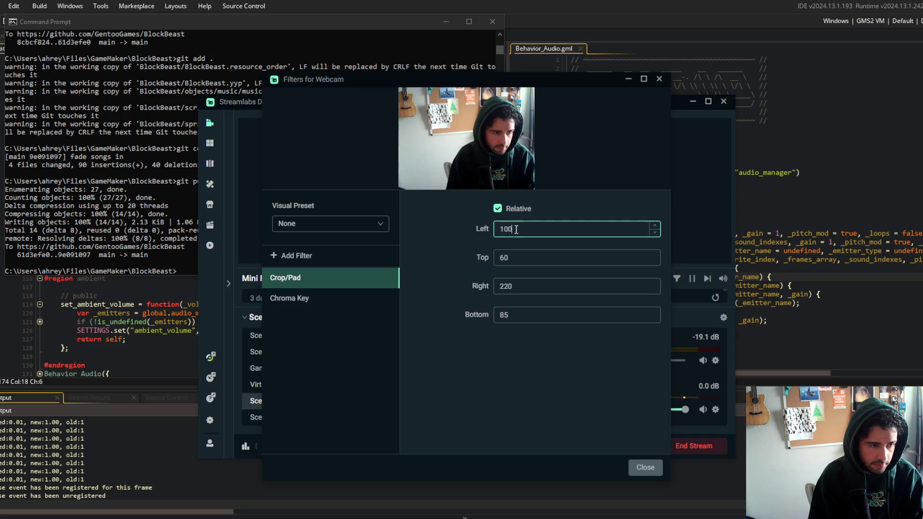
pyautogui.doubleClick(516, 230)
pyautogui.write('200')
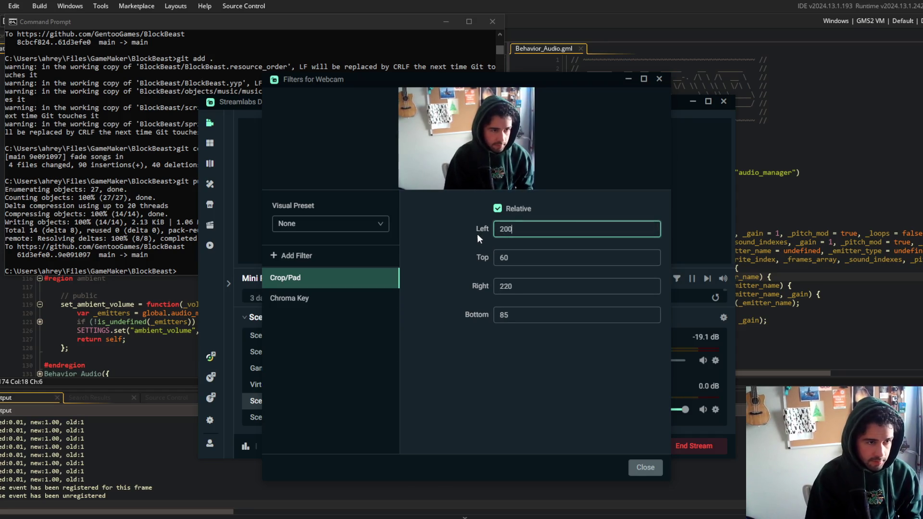
pyautogui.doubleClick(510, 229)
pyautogui.write('100')
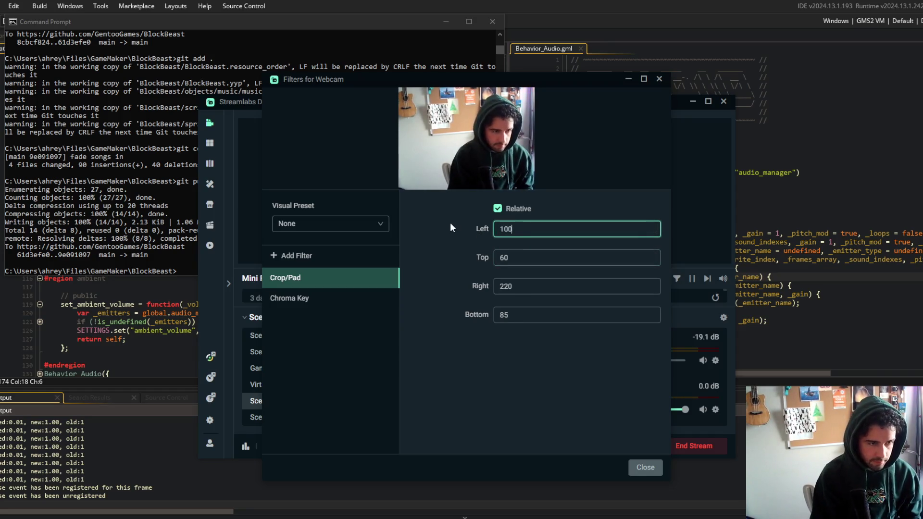
pyautogui.write('0')
pyautogui.click(450, 223)
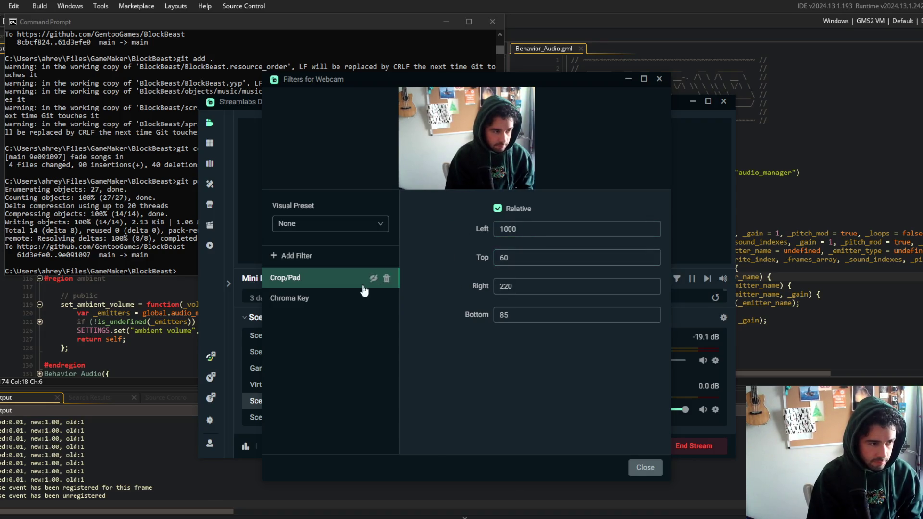
# Compare the Chroma Key and Crop/Pad filters, then set Right and Top crop to 0
pyautogui.click(336, 298)
pyautogui.click(336, 280)
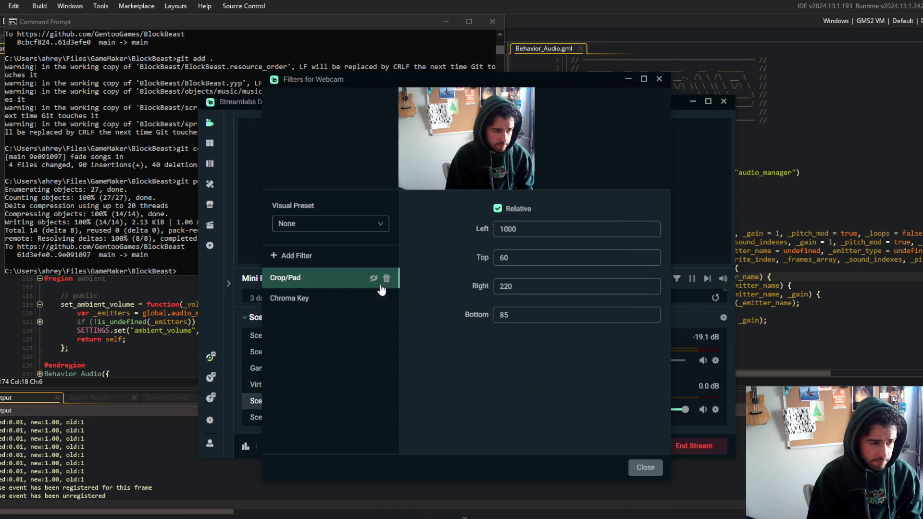
pyautogui.click(380, 298)
pyautogui.click(365, 281)
pyautogui.click(374, 278)
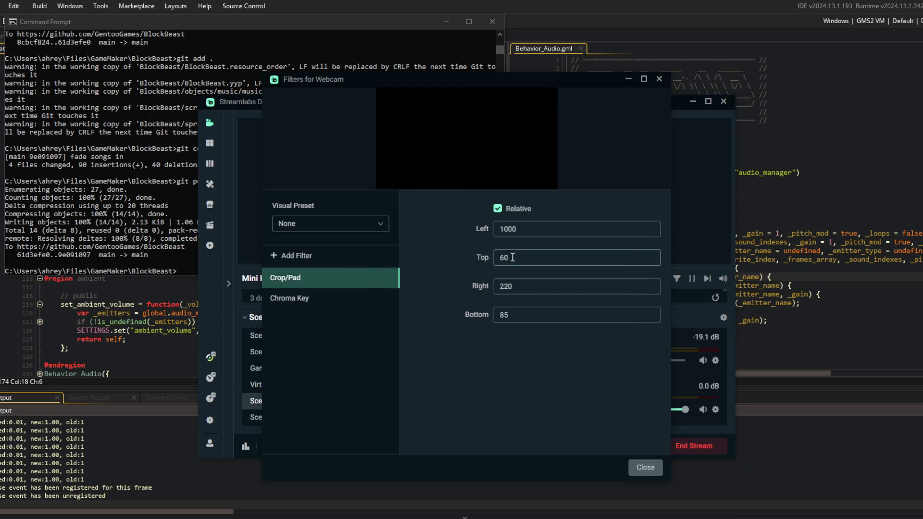
pyautogui.click(458, 235)
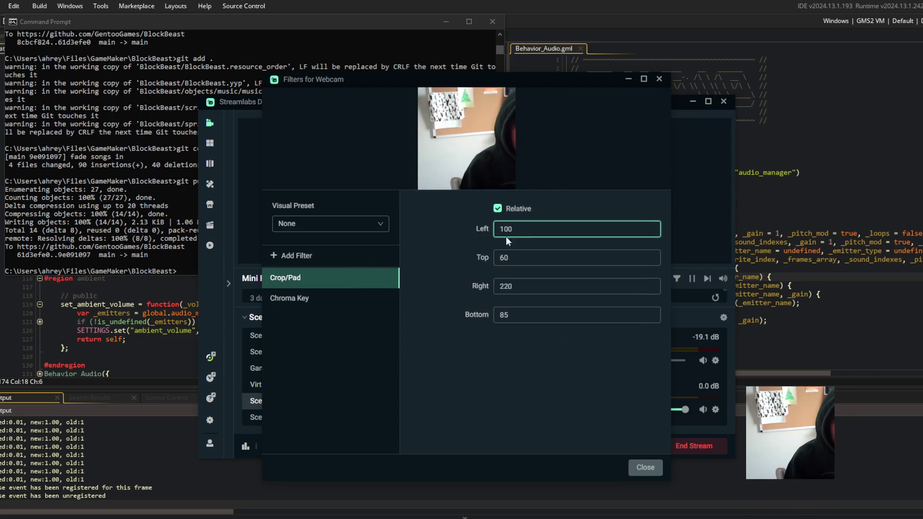
pyautogui.press('Tab')
pyautogui.press('Tab')
pyautogui.write('0')
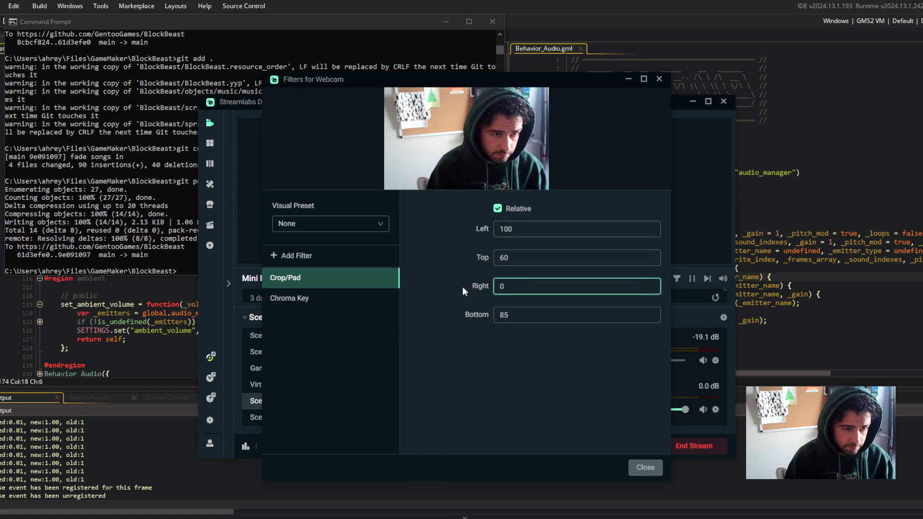
pyautogui.hotkey('shift', 'Tab')
pyautogui.write('0')
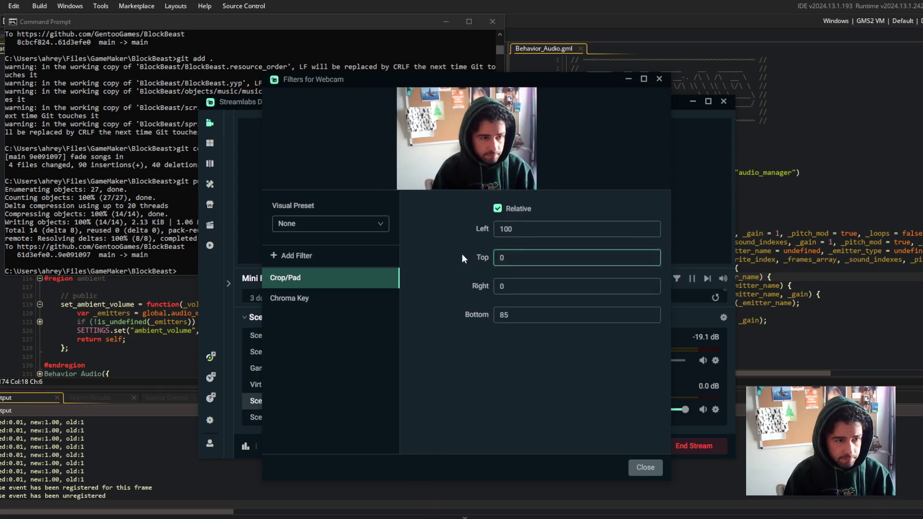
pyautogui.hotkey('shift', 'Tab')
# Set the Left crop back to 200 and nudge the webcam into the bottom-right corner
pyautogui.write('200')
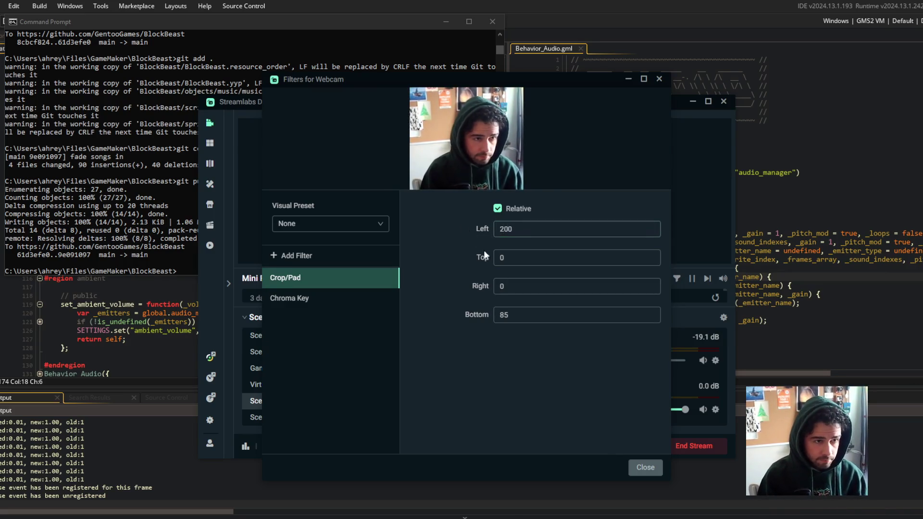
pyautogui.click(646, 467)
pyautogui.moveTo(583, 246); pyautogui.dragTo(598, 251)
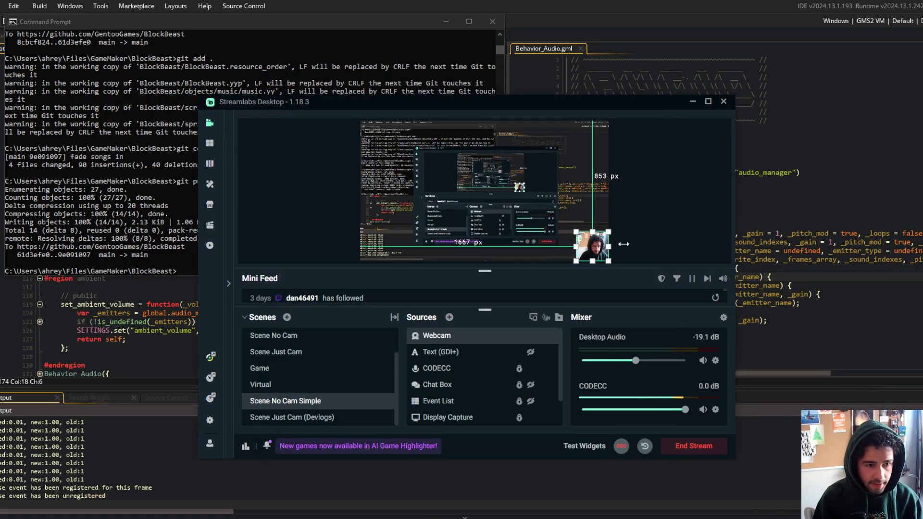
# Turn on Performance Mode for the Streamlabs preview and return to GameMaker
pyautogui.rightClick(654, 163)
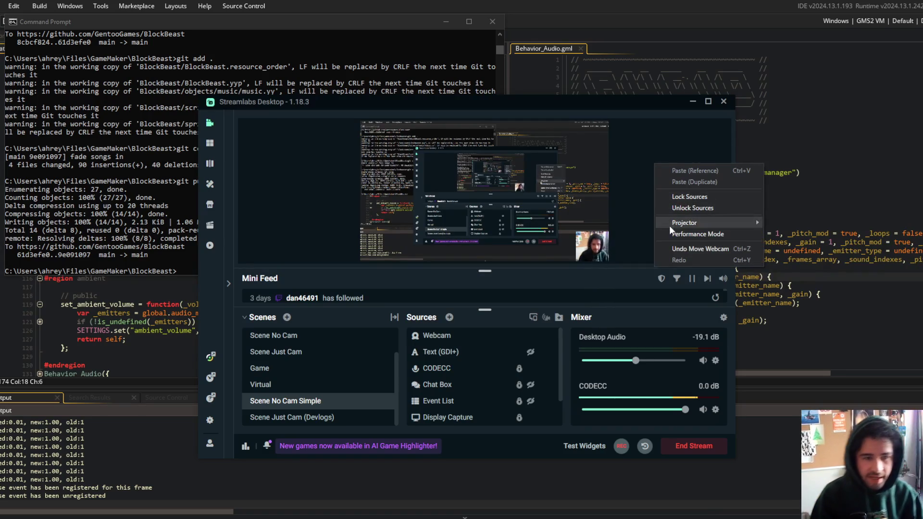
pyautogui.click(698, 235)
pyautogui.click(677, 77)
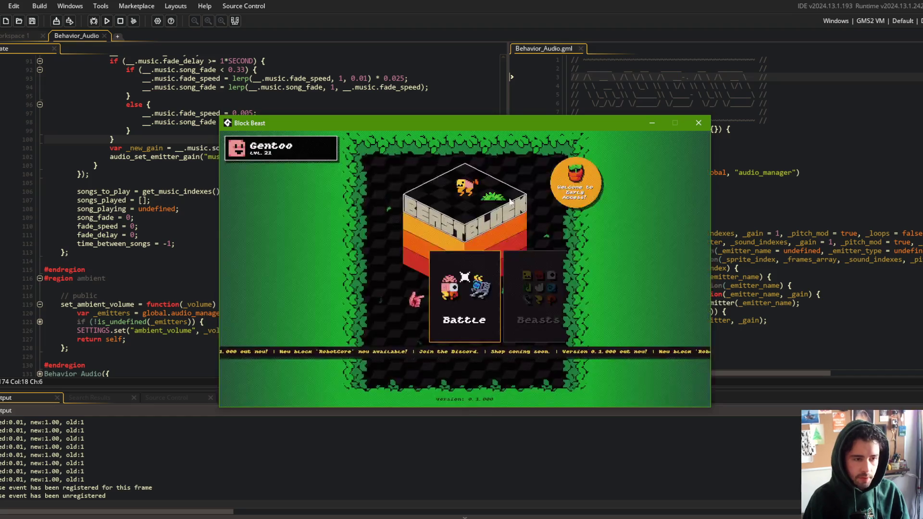
# Close the running Block Beast game and hide the Output panel so code fills the height
pyautogui.click(691, 125)
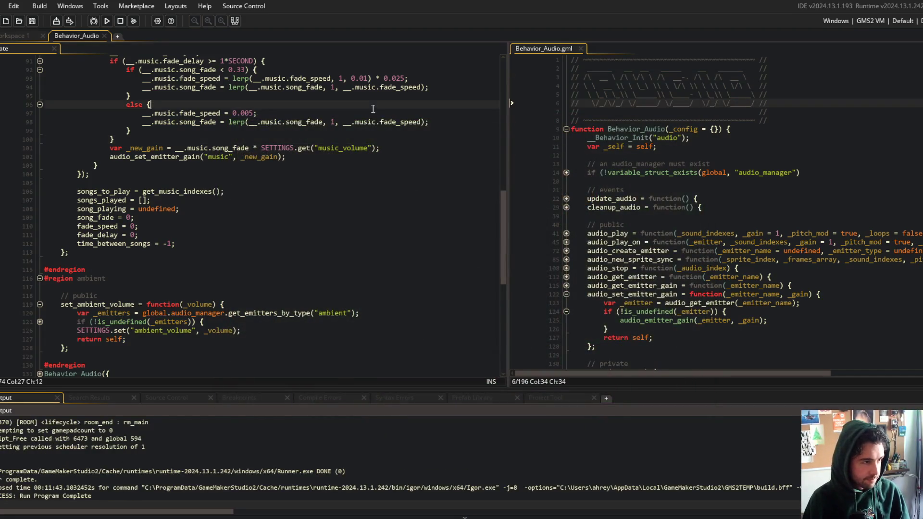
pyautogui.scroll(7, 265, 216)
pyautogui.click(238, 123)
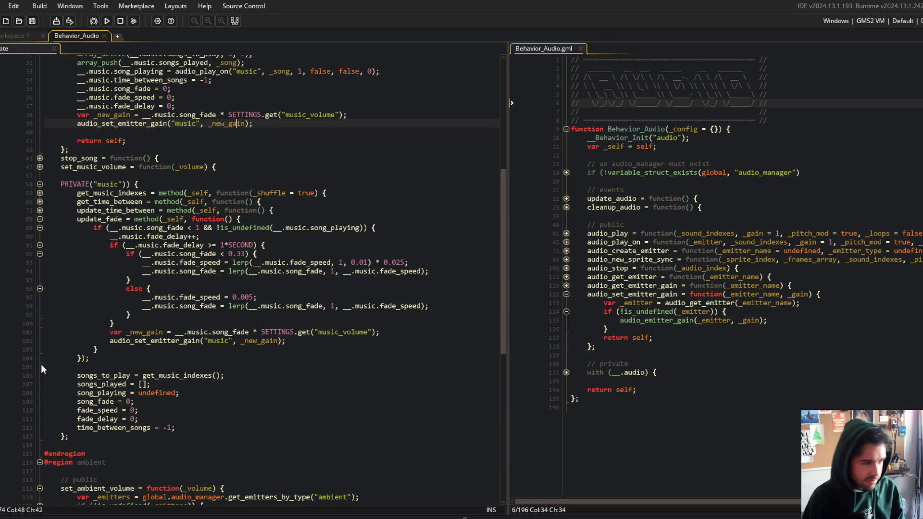
pyautogui.click(96, 359)
pyautogui.click(303, 307)
pyautogui.scroll(4, 303, 306)
pyautogui.click(303, 304)
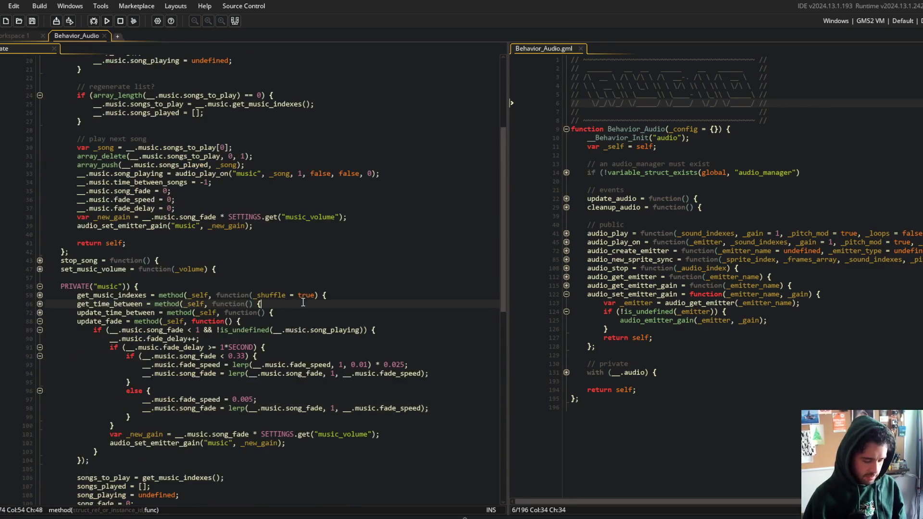
# Fold the music region and unfold ambient, set_ambient_volume and its emitter check
pyautogui.hotkey('ctrl', 'm')
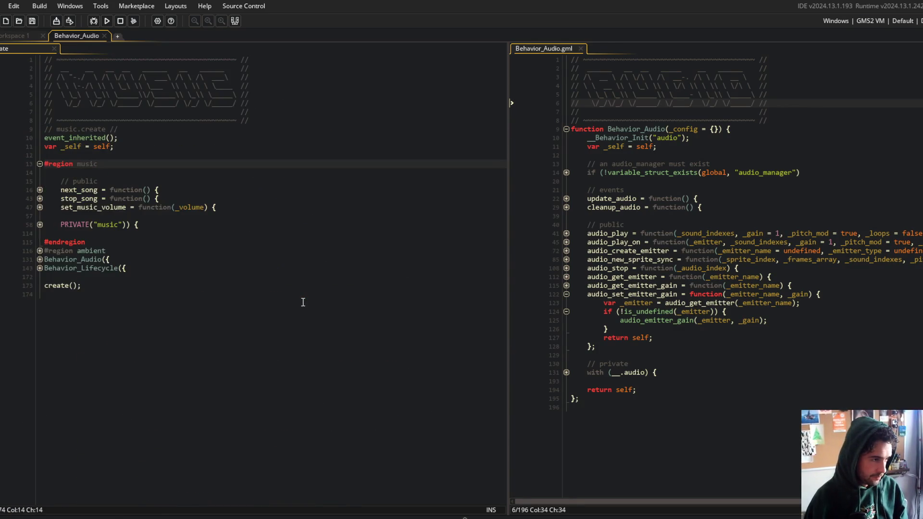
pyautogui.hotkey('ctrl', 'm')
pyautogui.press('Down')
pyautogui.hotkey('ctrl', 'm')
pyautogui.press('Down')
pyautogui.press('Down')
pyautogui.press('Down')
pyautogui.hotkey('ctrl', 'm')
pyautogui.press('Down')
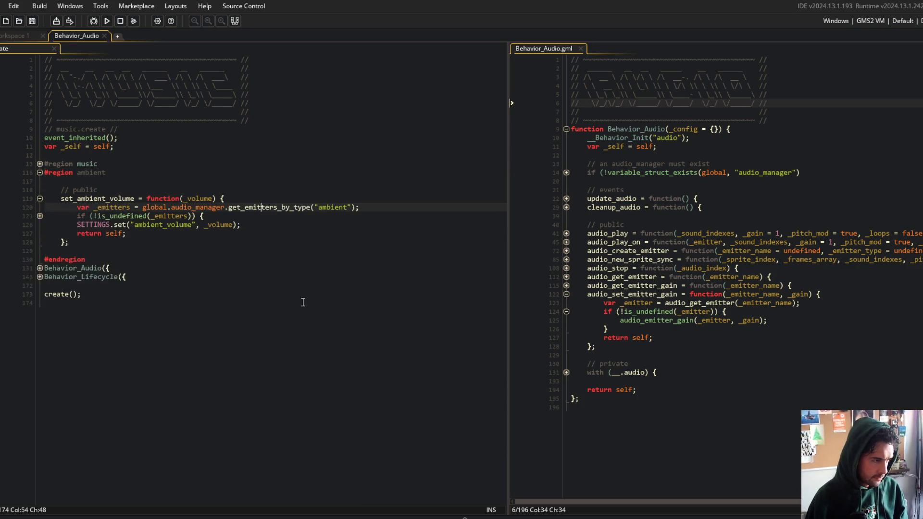
pyautogui.press('Down')
pyautogui.hotkey('ctrl', 'm')
# Show the Asset Browser and expand the game, assets and audio folders
pyautogui.press('F12')
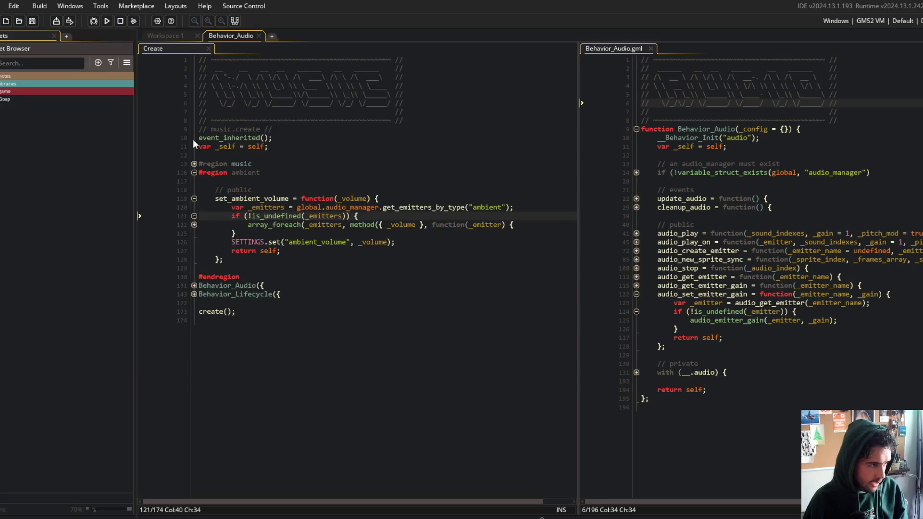
pyautogui.click(5, 91)
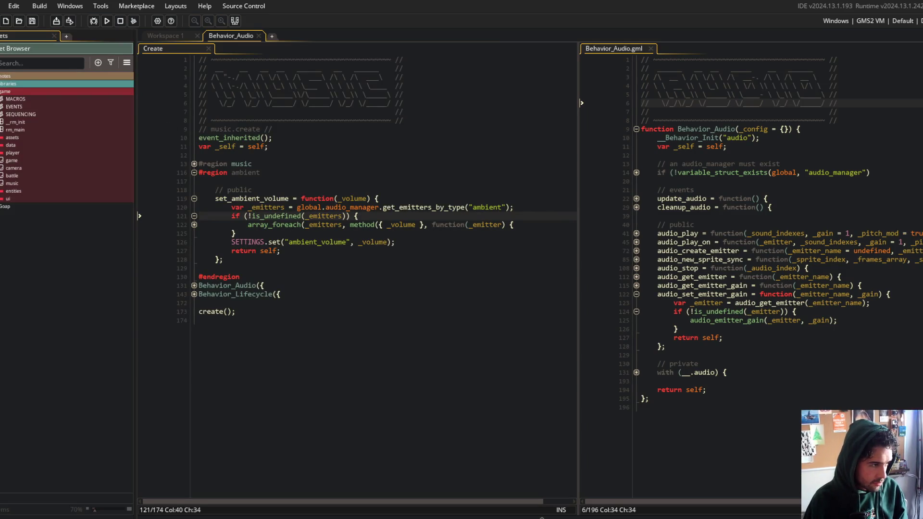
pyautogui.click(1, 137)
pyautogui.click(2, 145)
# Open and preview Alienxxx__AmbientDums from the ambient folder, run the game, and loop the preview
pyautogui.click(7, 153)
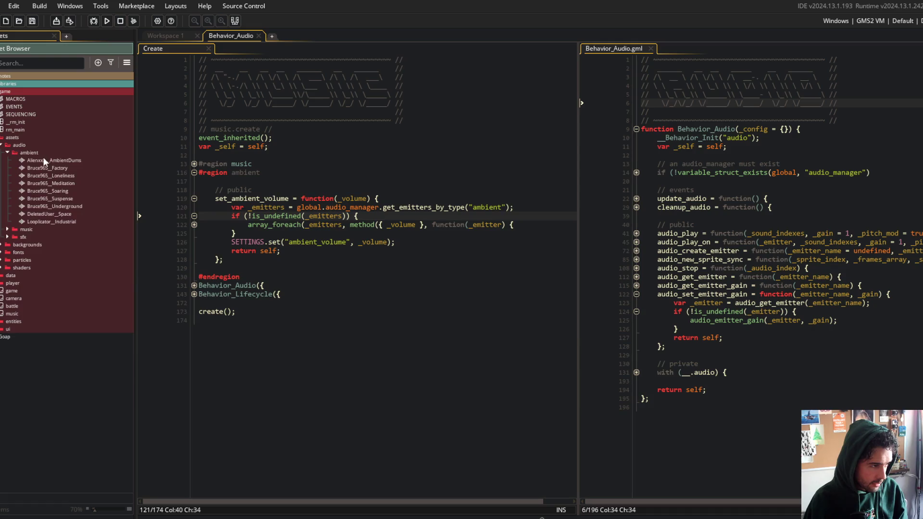
pyautogui.doubleClick(53, 161)
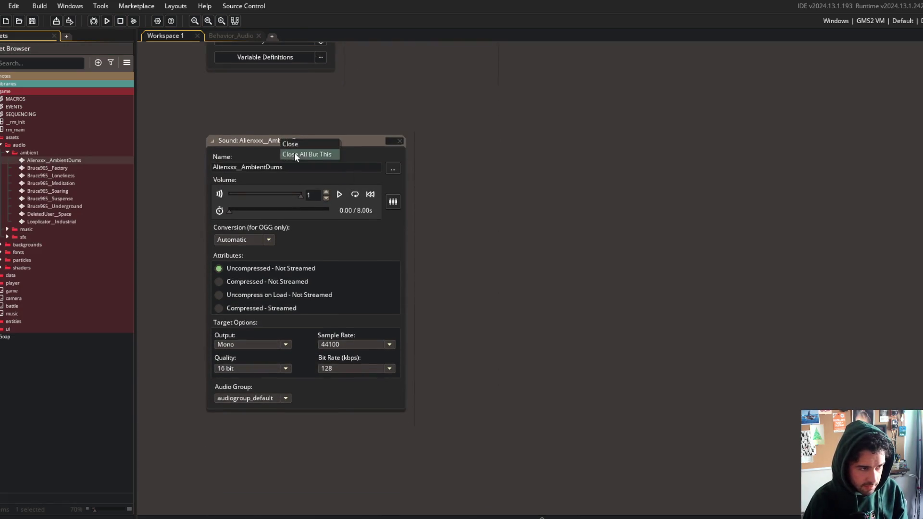
pyautogui.click(342, 195)
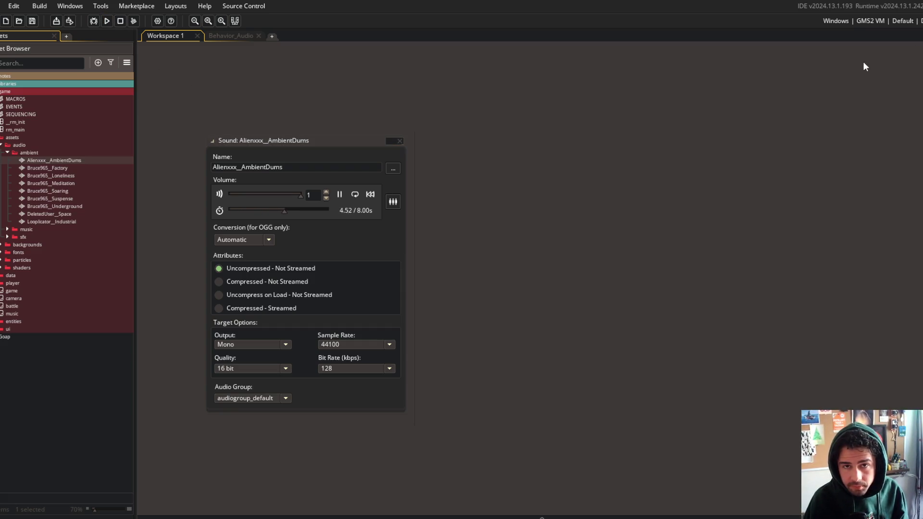
pyautogui.click(106, 20)
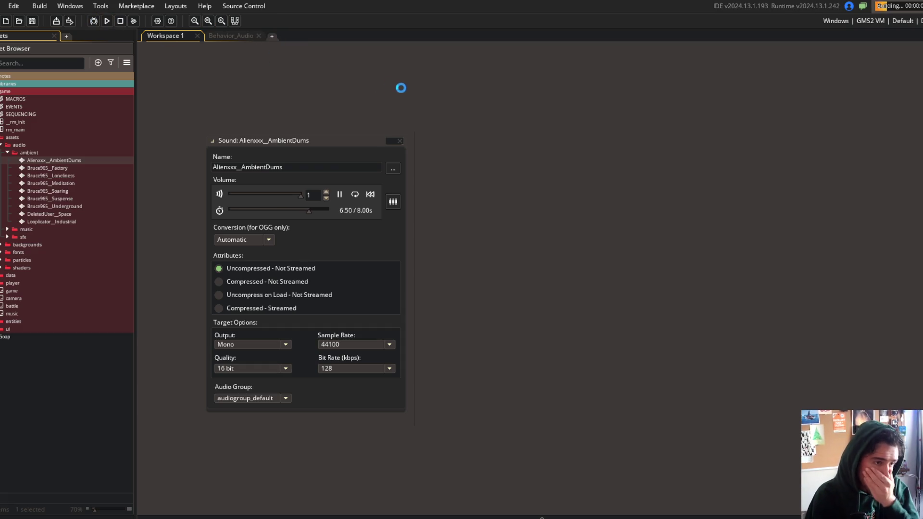
pyautogui.click(355, 194)
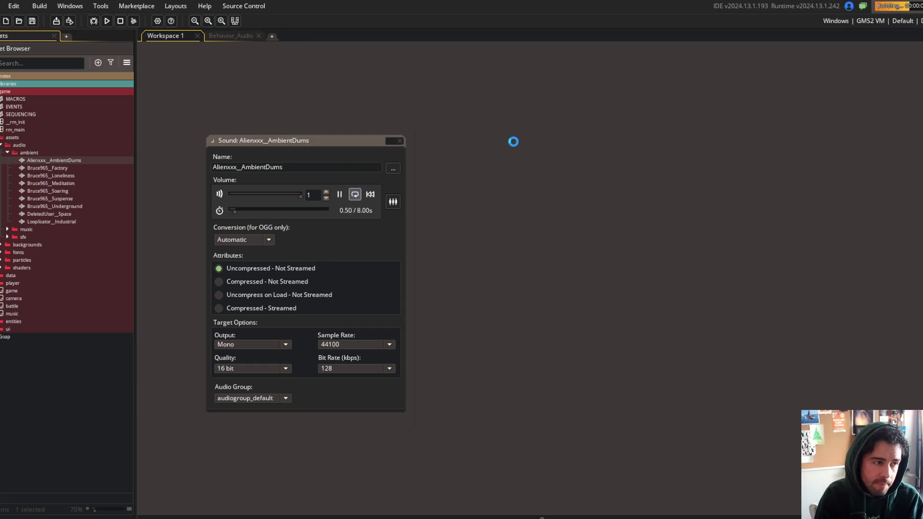
pyautogui.scroll(-2, 514, 141)
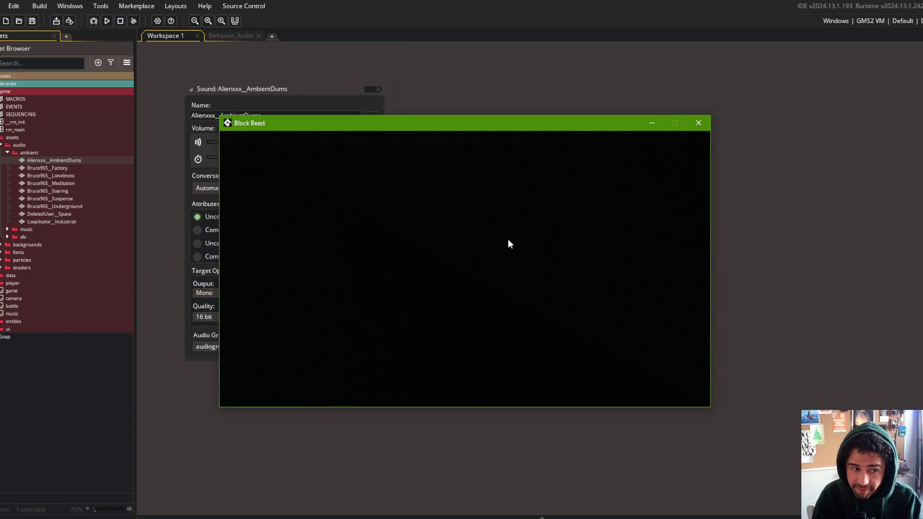
# In Block Beast, go past the login to Beasts, open a block in the block editor, and move the game window aside
pyautogui.click(472, 302)
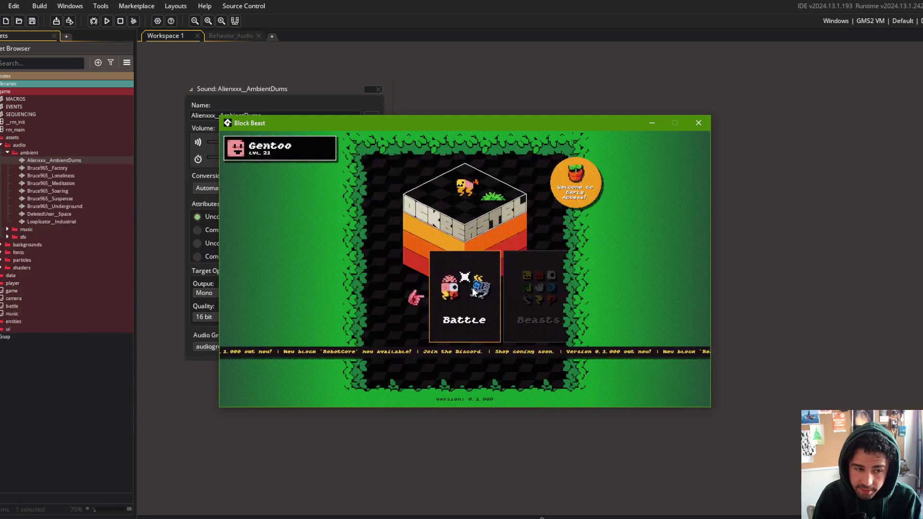
pyautogui.click(524, 289)
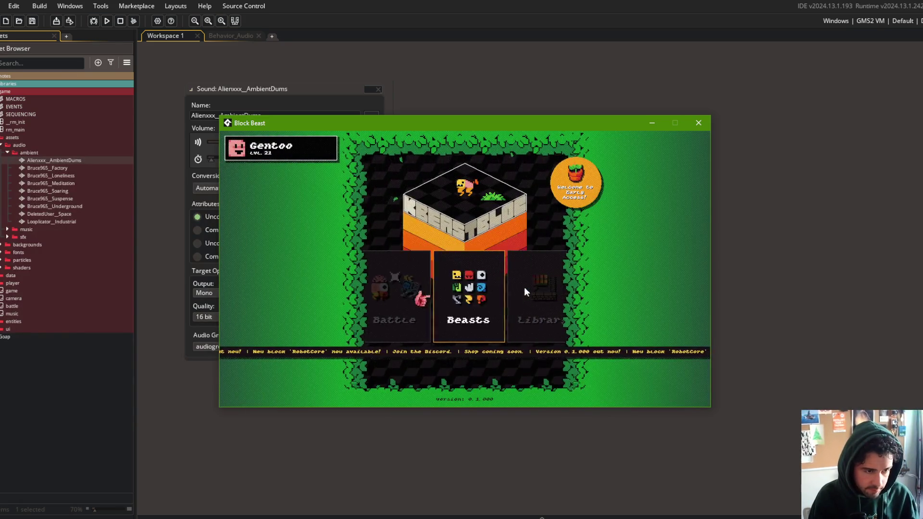
pyautogui.click(451, 287)
pyautogui.click(507, 258)
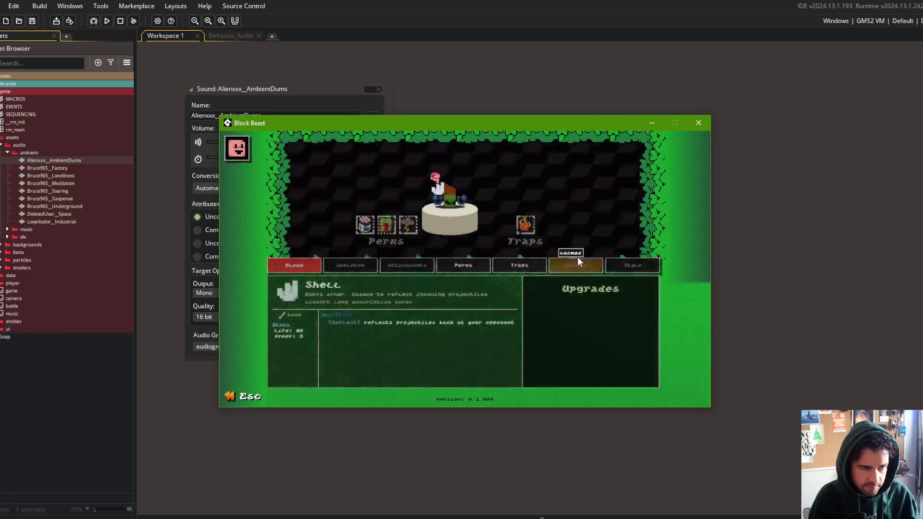
pyautogui.moveTo(552, 128); pyautogui.dragTo(681, 150)
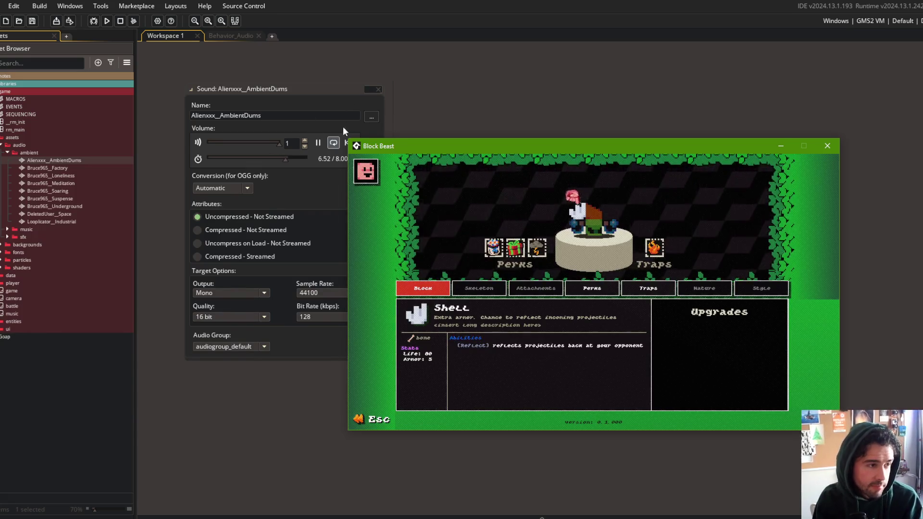
# Pause the ambient sound preview and switch between the game and the IDE's output log
pyautogui.click(319, 141)
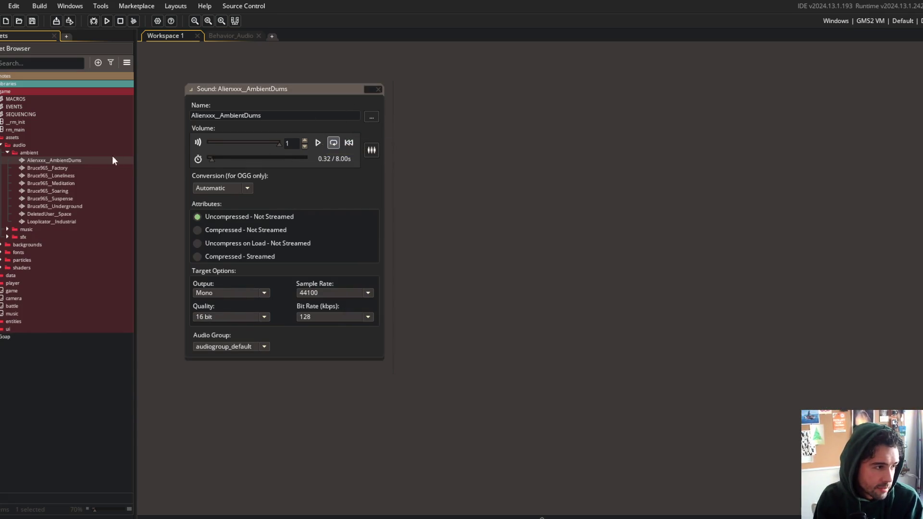
pyautogui.hotkey('alt', 'Tab')
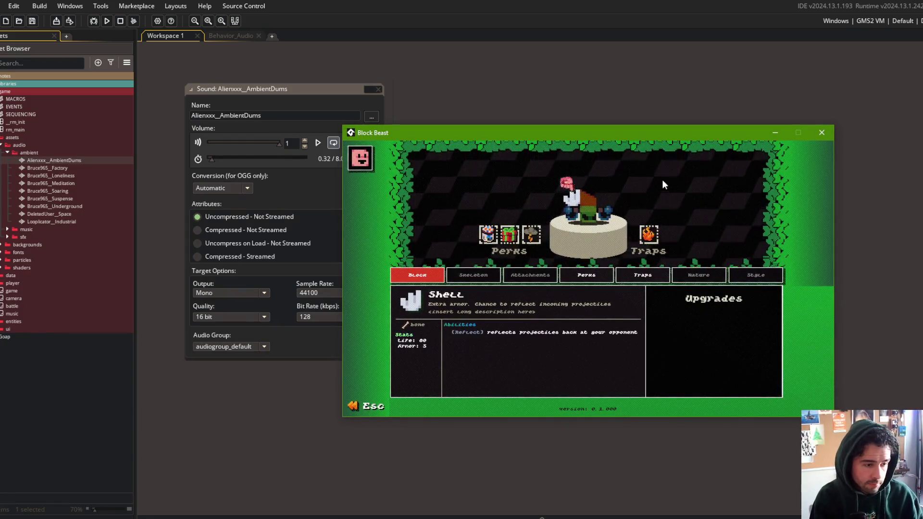
pyautogui.press('Escape')
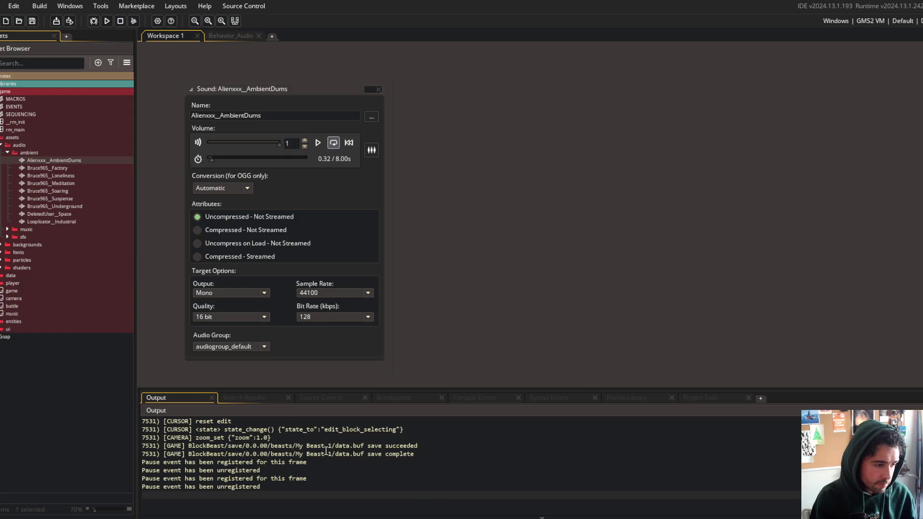
pyautogui.hotkey('alt', 'Tab')
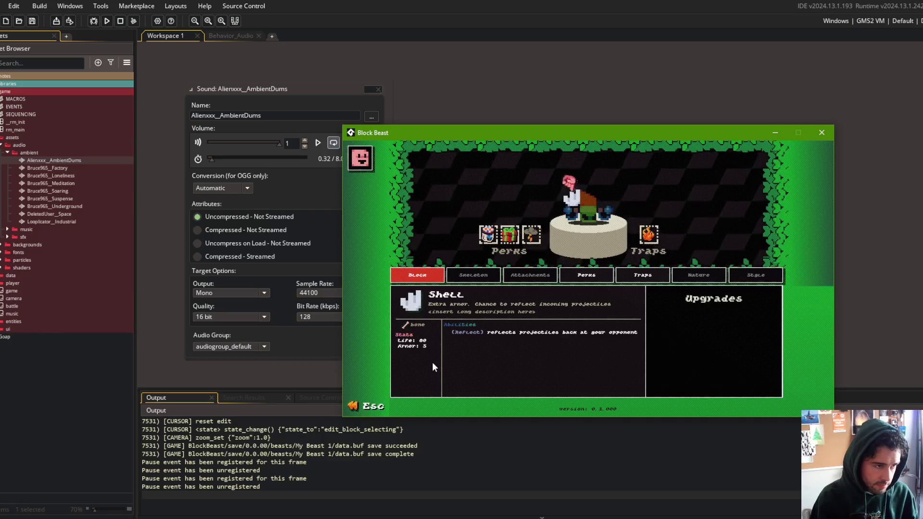
# Open Bruce965_Factory, play its preview, and reposition the game window up and right
pyautogui.doubleClick(70, 167)
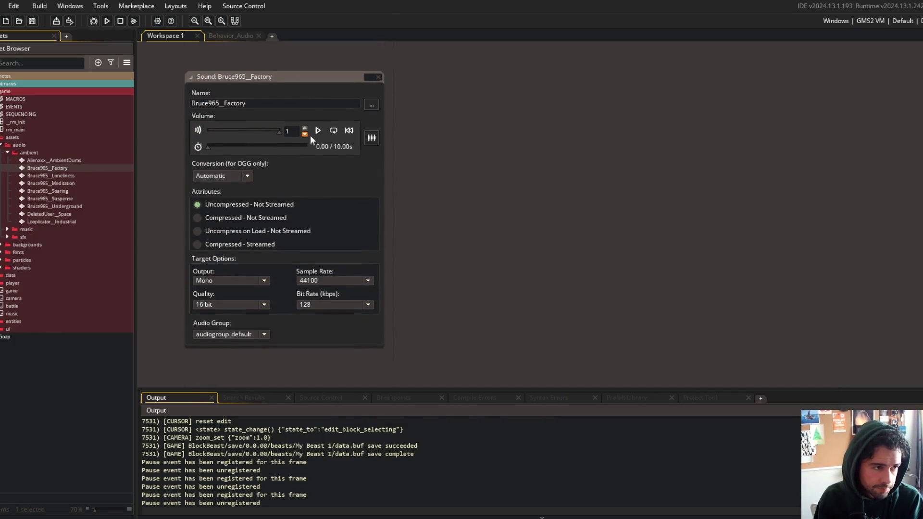
pyautogui.click(318, 132)
pyautogui.hotkey('alt', 'Tab')
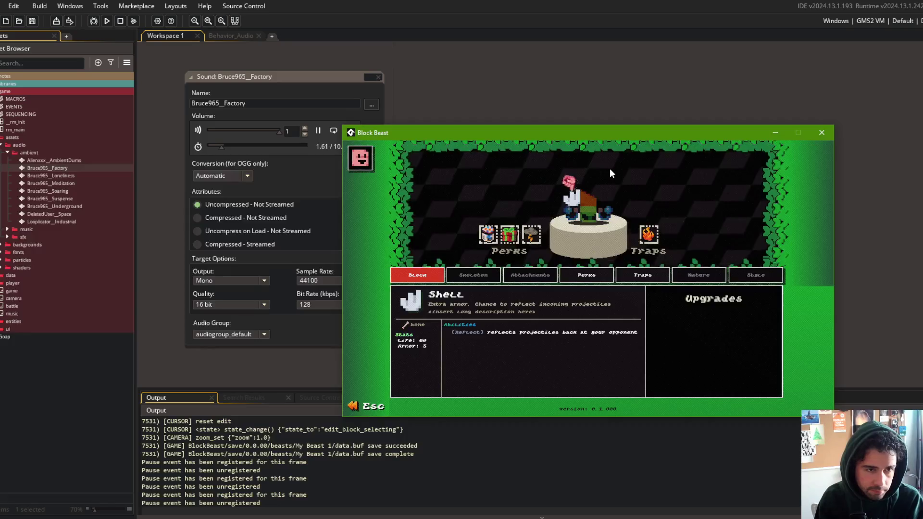
pyautogui.moveTo(607, 131)
pyautogui.mouseDown()
pyautogui.moveTo(635, 107)
pyautogui.moveTo(643, 113)
pyautogui.mouseUp()
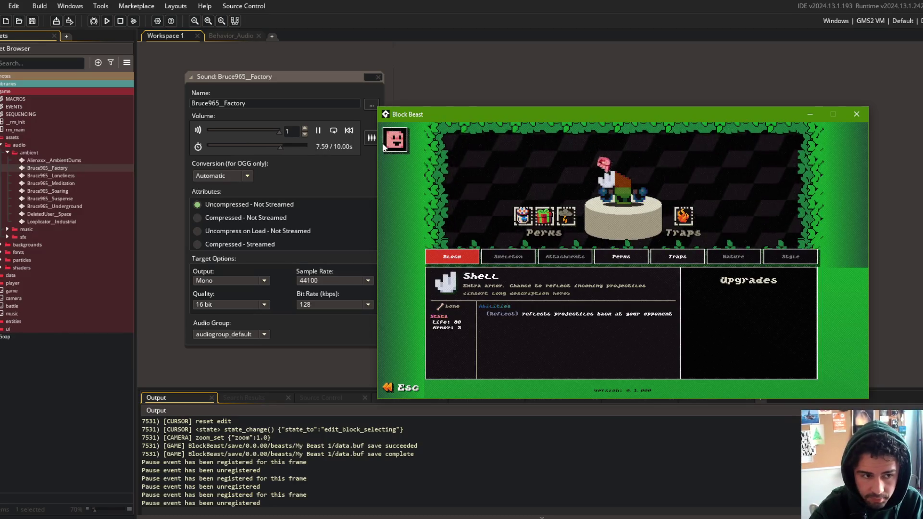
# Set the Factory sound preview to loop, check the game, then pause the Factory preview
pyautogui.hotkey('alt', 'F4')
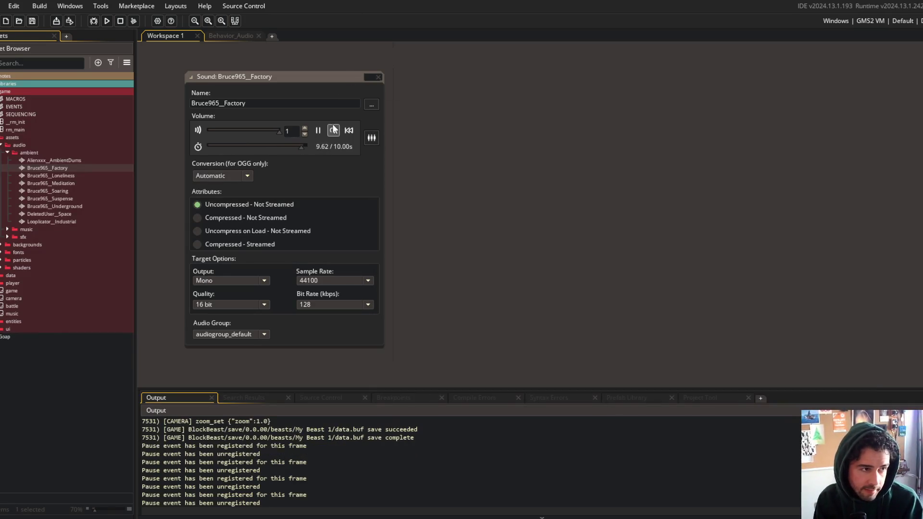
pyautogui.click(333, 131)
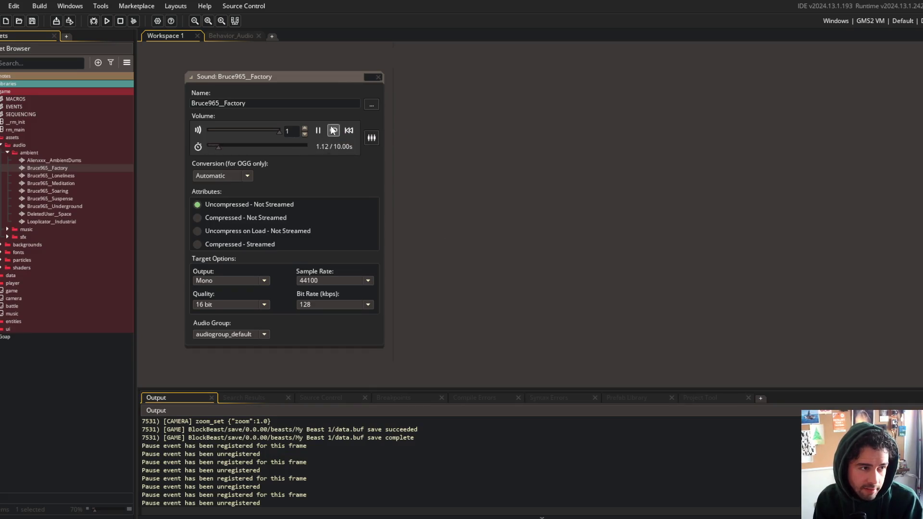
pyautogui.click(457, 517)
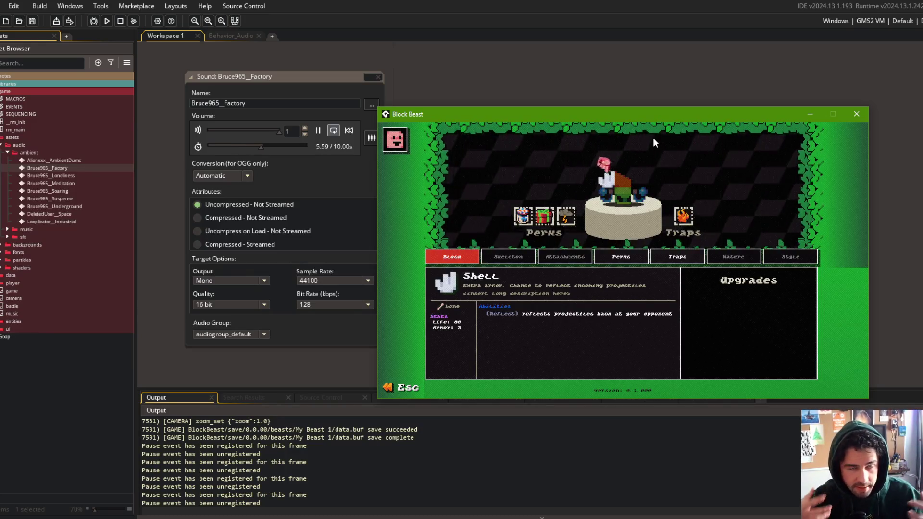
pyautogui.click(317, 130)
# Play and then pause a preview of Bruce965_Loneliness alongside the game
pyautogui.click(96, 175)
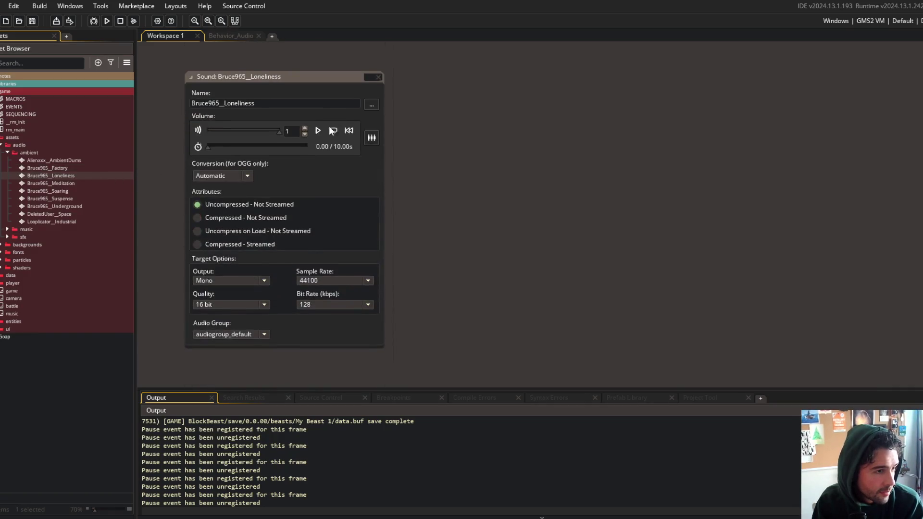
pyautogui.click(319, 131)
pyautogui.hotkey('alt', 'Tab')
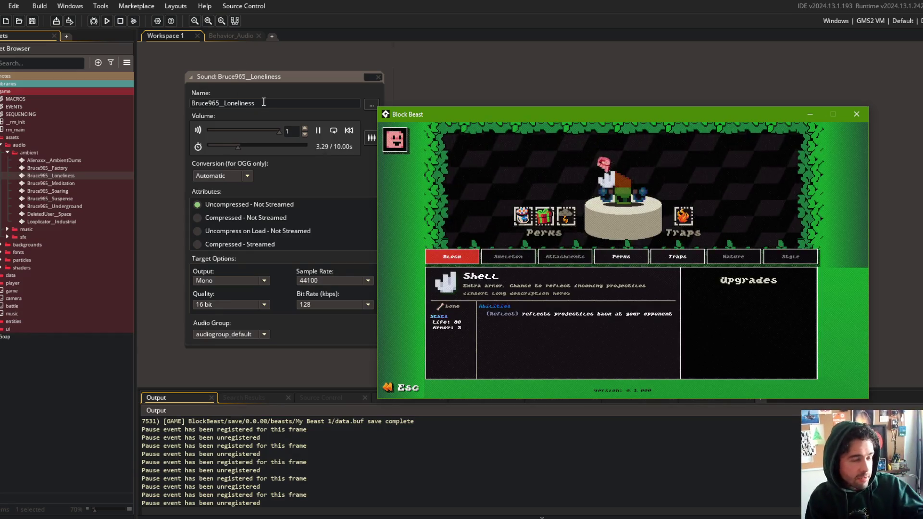
pyautogui.click(318, 131)
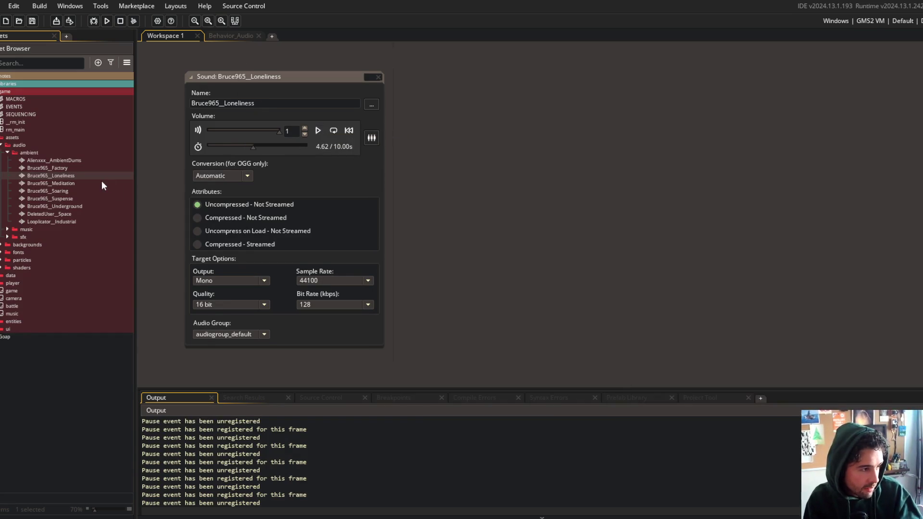
# Open Bruce965_Meditation, play its preview on loop, and replay it after reopening the asset
pyautogui.doubleClick(102, 182)
pyautogui.click(319, 129)
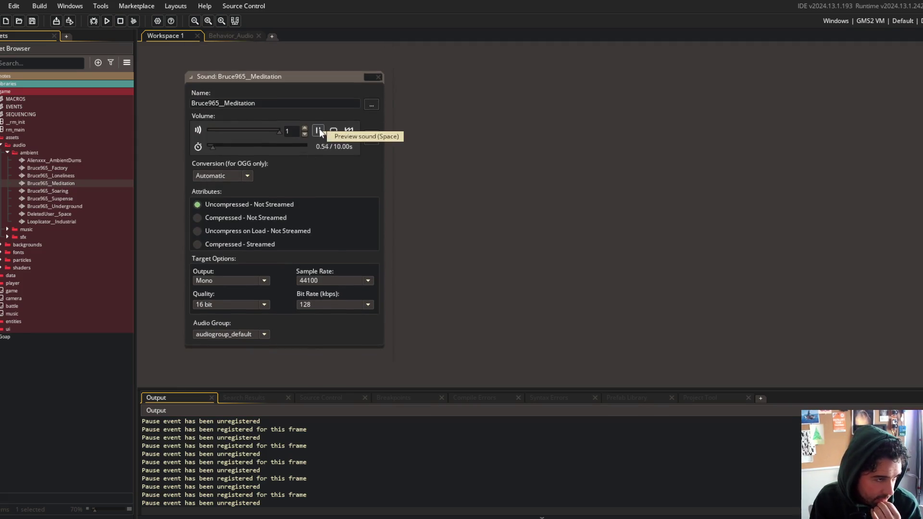
pyautogui.click(452, 517)
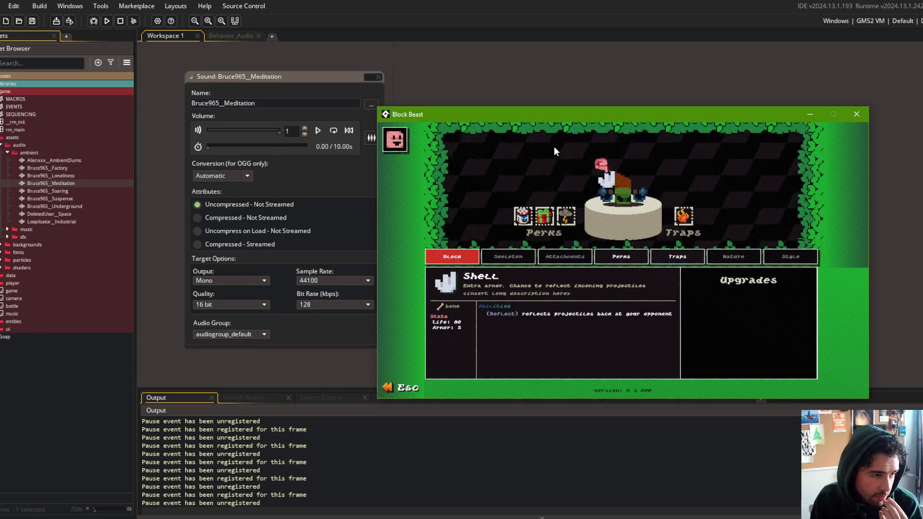
pyautogui.click(333, 130)
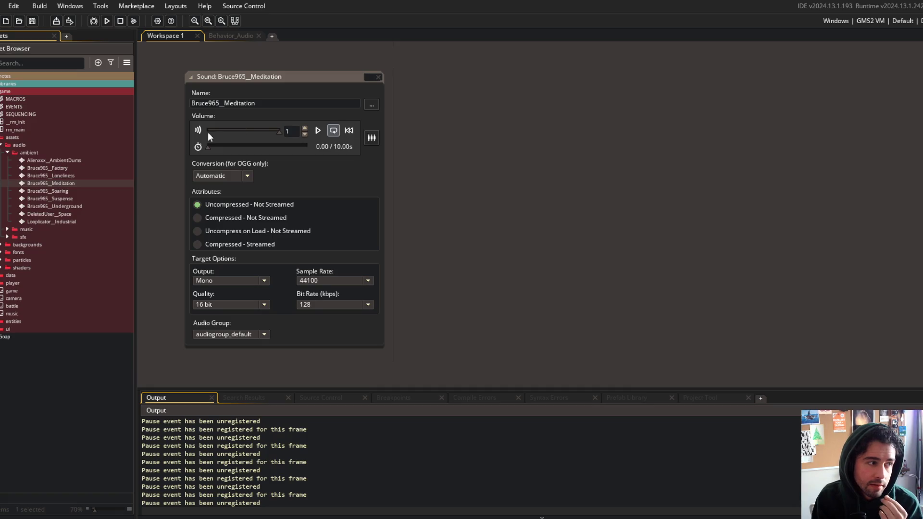
pyautogui.click(86, 178)
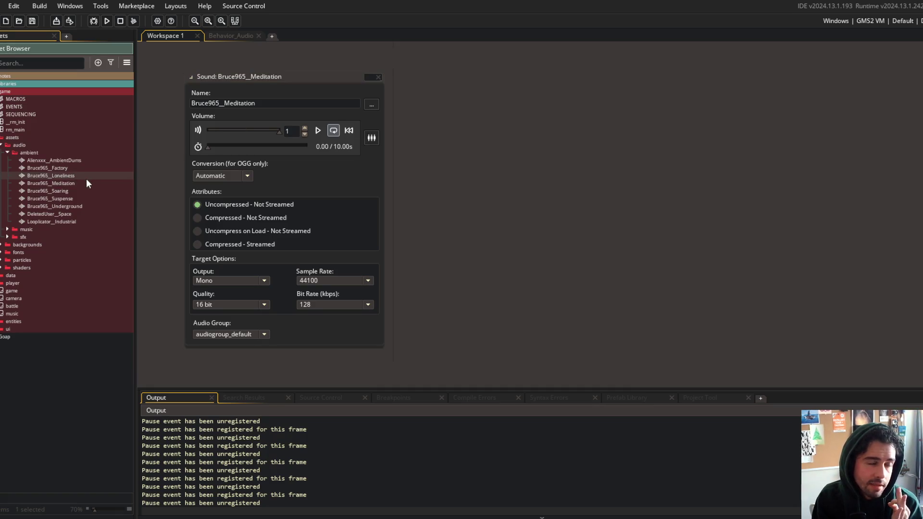
pyautogui.doubleClick(69, 183)
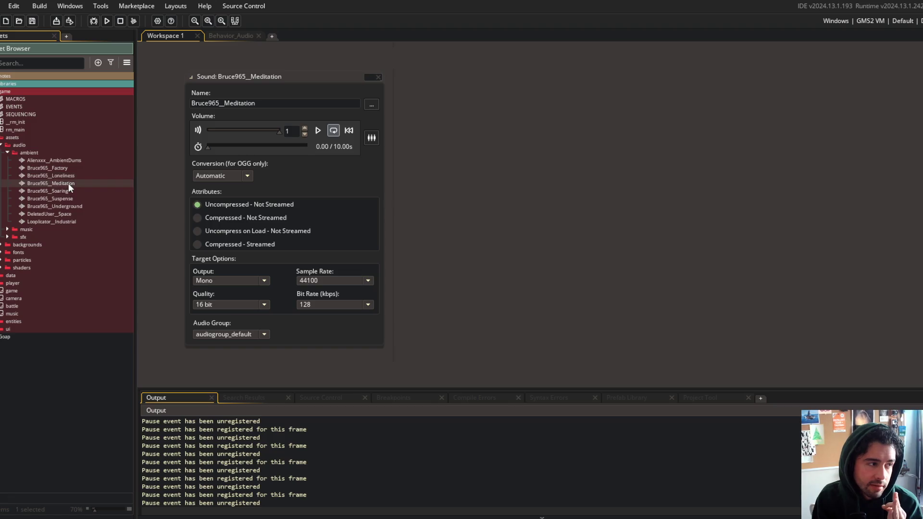
pyautogui.click(317, 132)
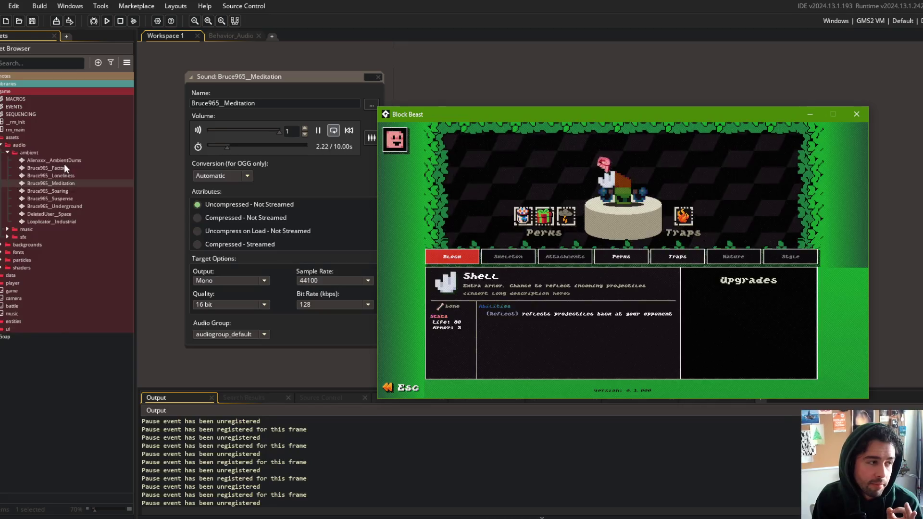
# Open and play previews of the Bruce965_Soaring and Bruce965_Suspense sounds
pyautogui.doubleClick(63, 191)
pyautogui.scroll(5, 342, 103)
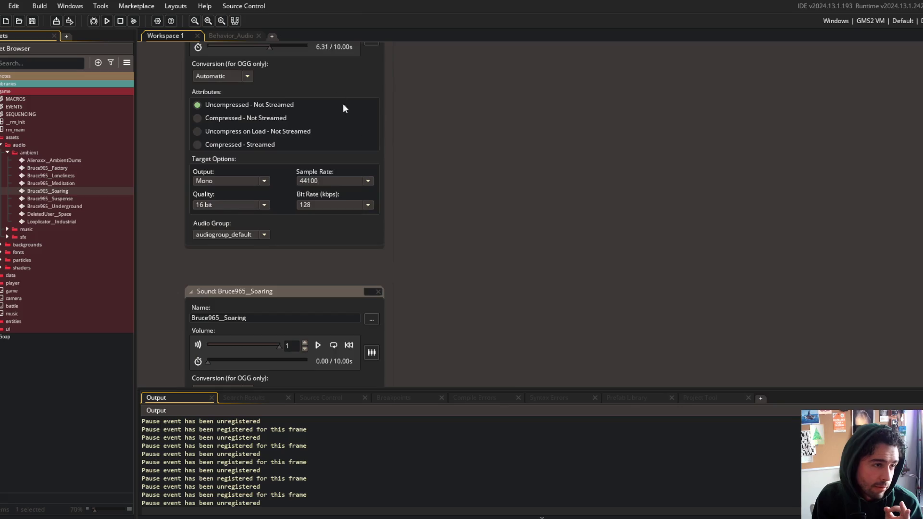
pyautogui.scroll(-4, 327, 144)
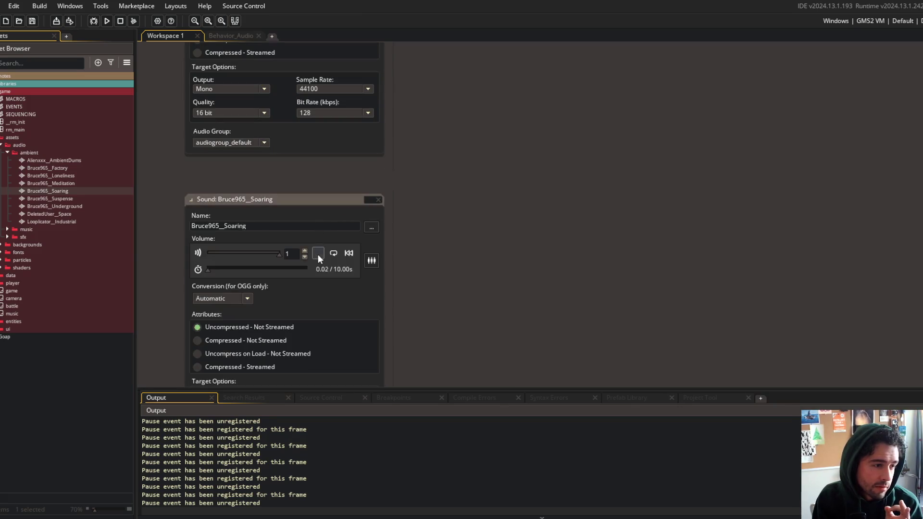
pyautogui.click(318, 254)
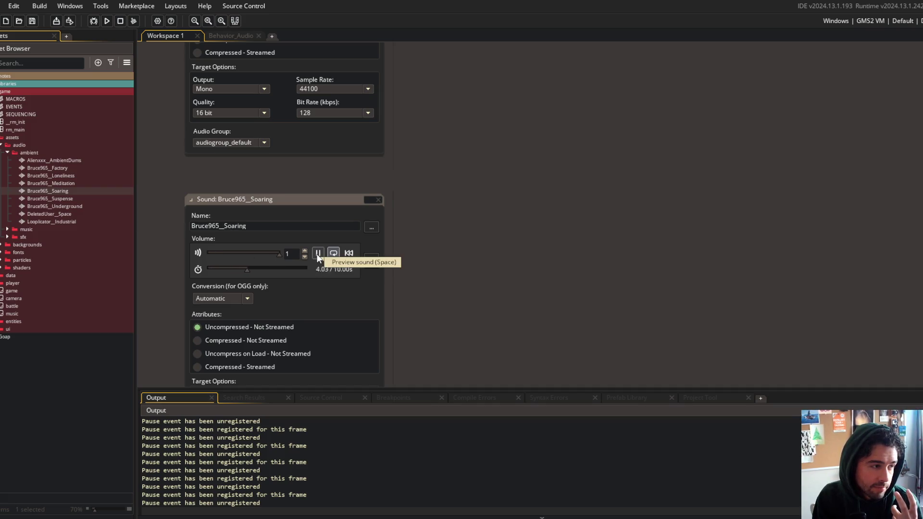
pyautogui.doubleClick(80, 198)
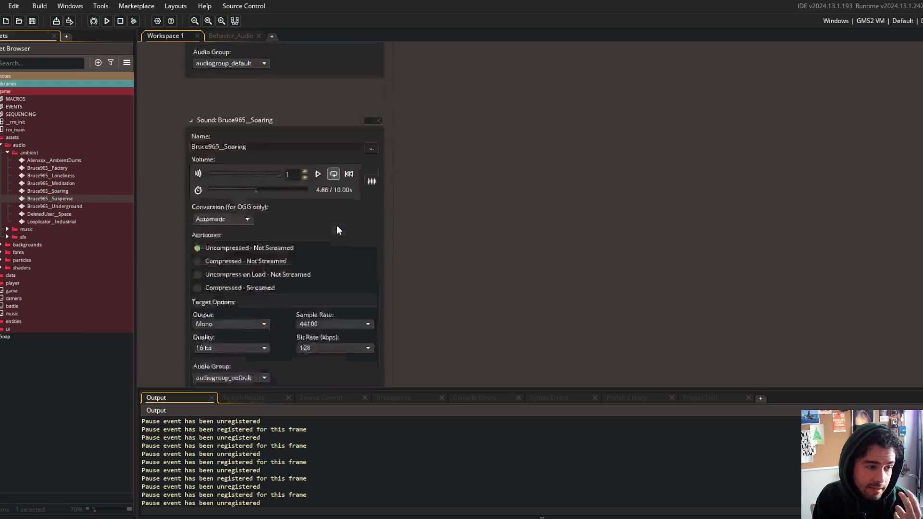
pyautogui.click(316, 131)
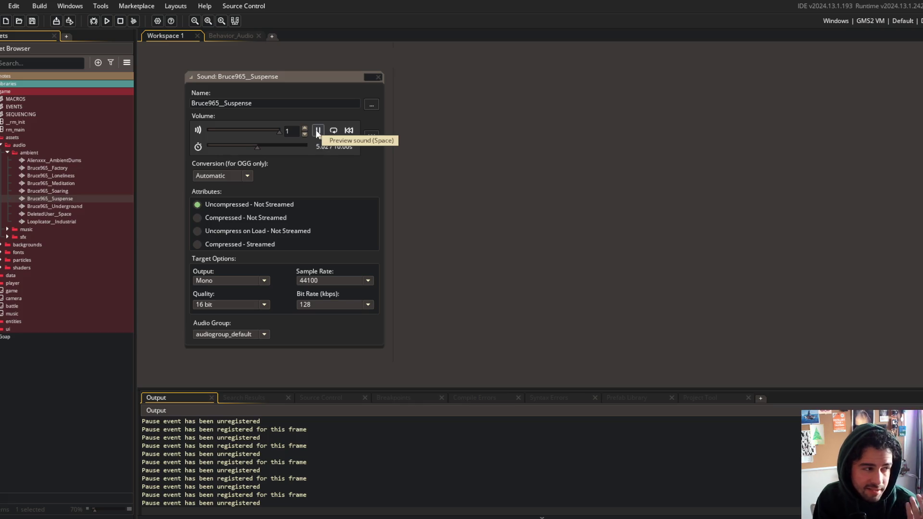
# Play Bruce965_Underground with Preview Looped enabled, then return to the Block Beast game
pyautogui.doubleClick(81, 214)
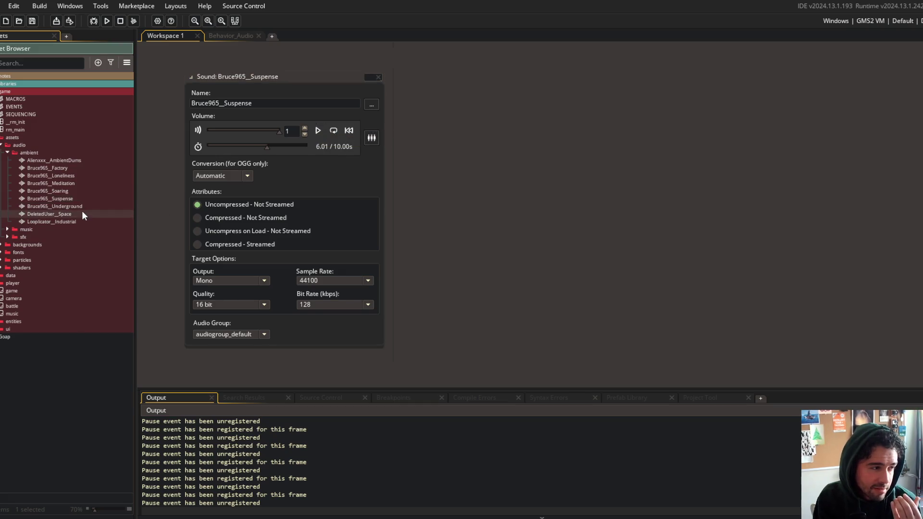
pyautogui.doubleClick(79, 207)
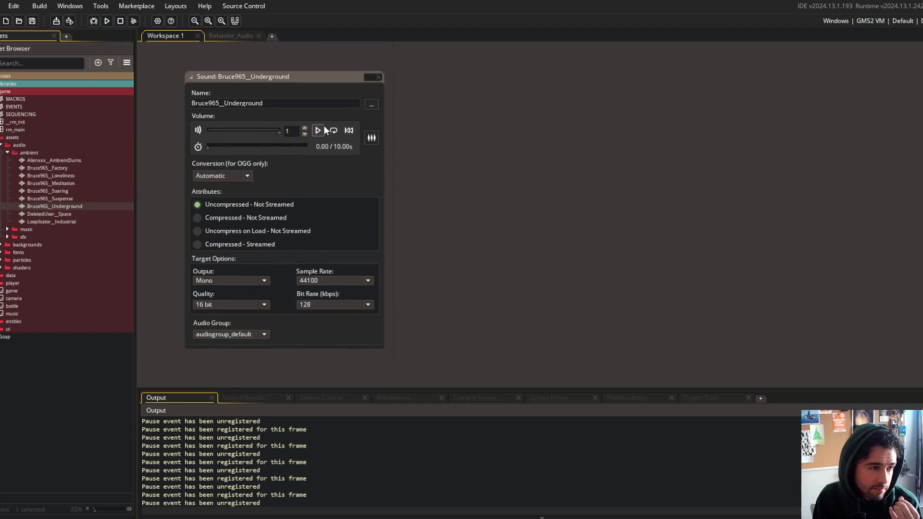
pyautogui.click(318, 130)
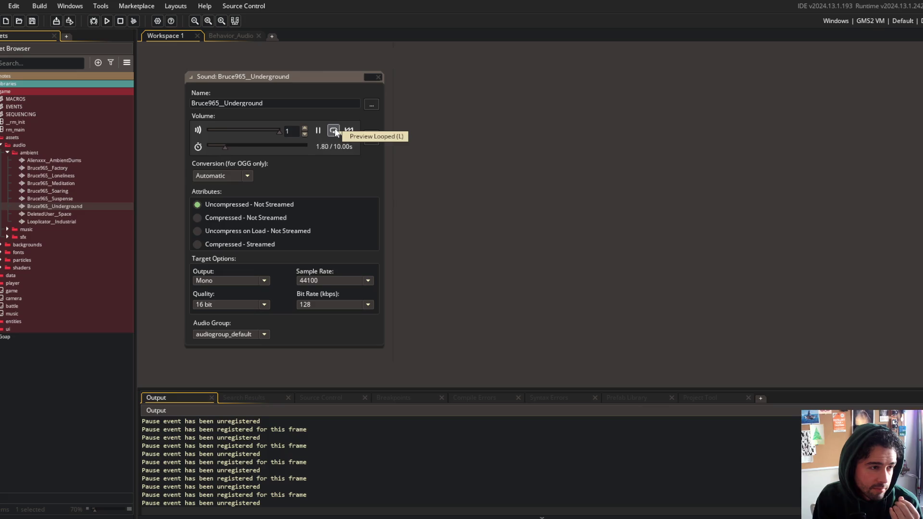
pyautogui.click(333, 131)
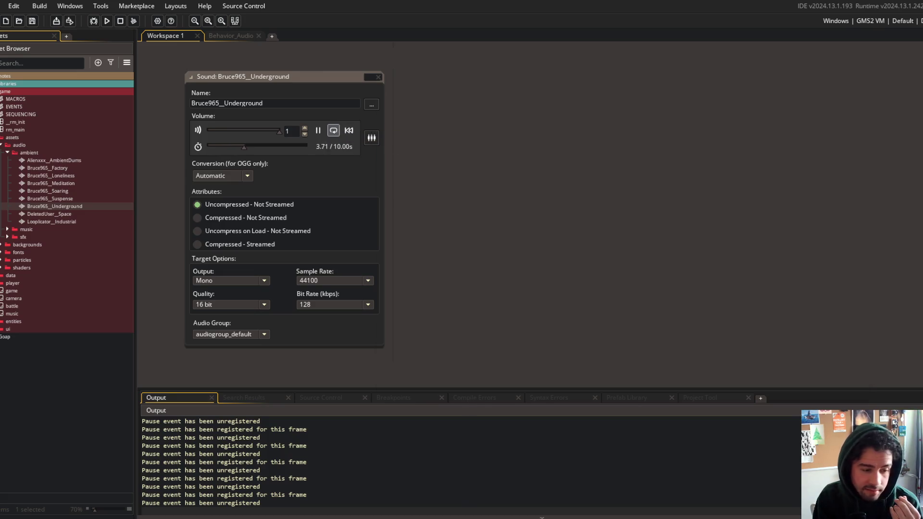
pyautogui.click(471, 512)
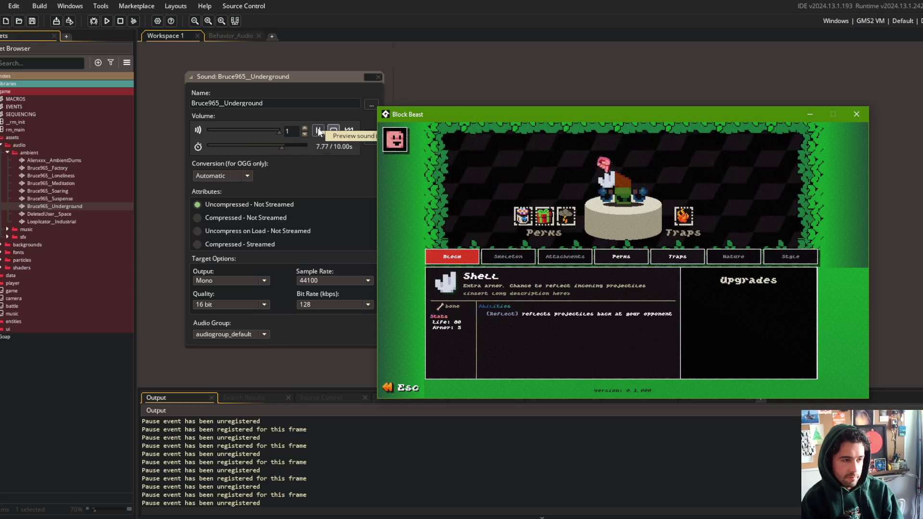
# Exit the game to its menu, then preview Bruce965_Soaring while lowering its volume and raising it again
pyautogui.press('Escape')
pyautogui.press('Escape')
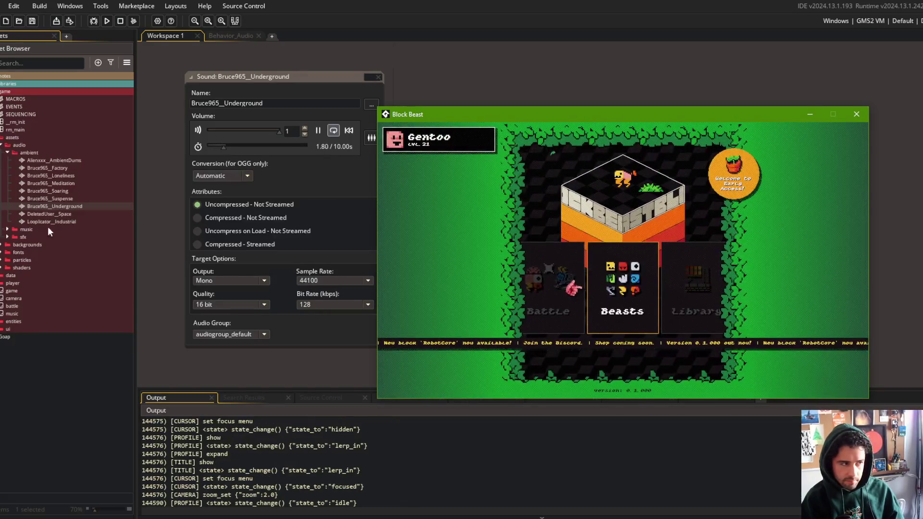
pyautogui.doubleClick(48, 191)
pyautogui.click(318, 133)
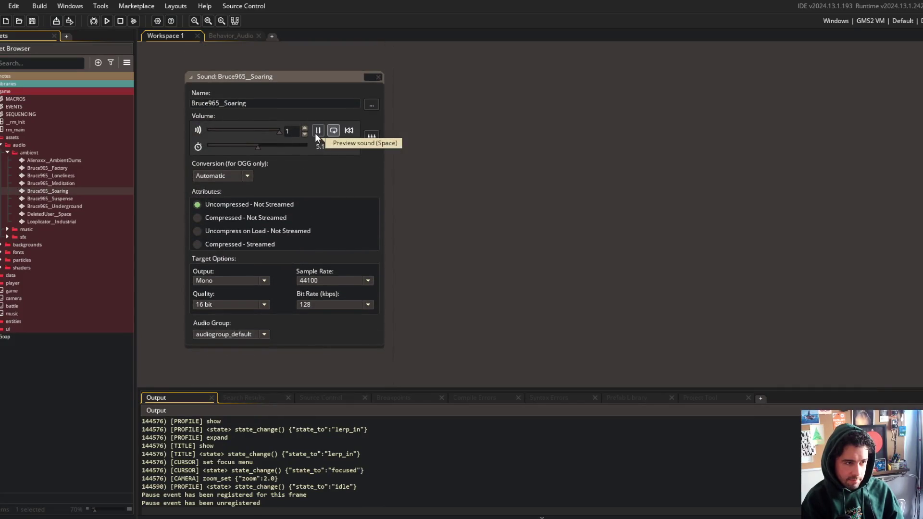
pyautogui.moveTo(277, 134); pyautogui.dragTo(247, 132)
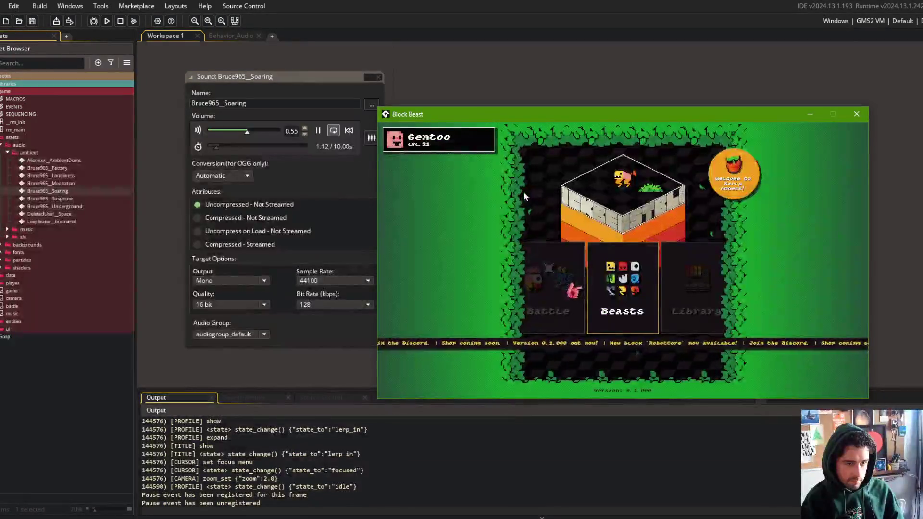
pyautogui.moveTo(246, 134); pyautogui.dragTo(308, 113)
pyautogui.scroll(-10, 165, 166)
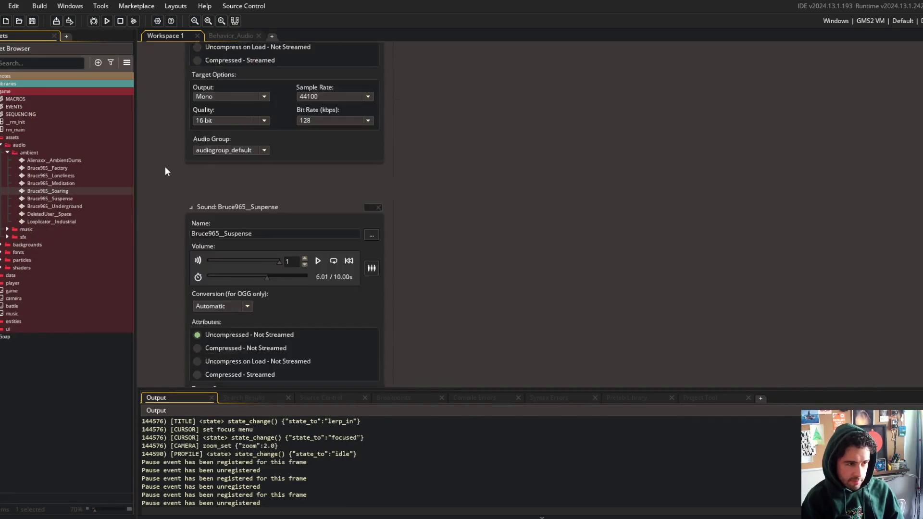
pyautogui.click(318, 153)
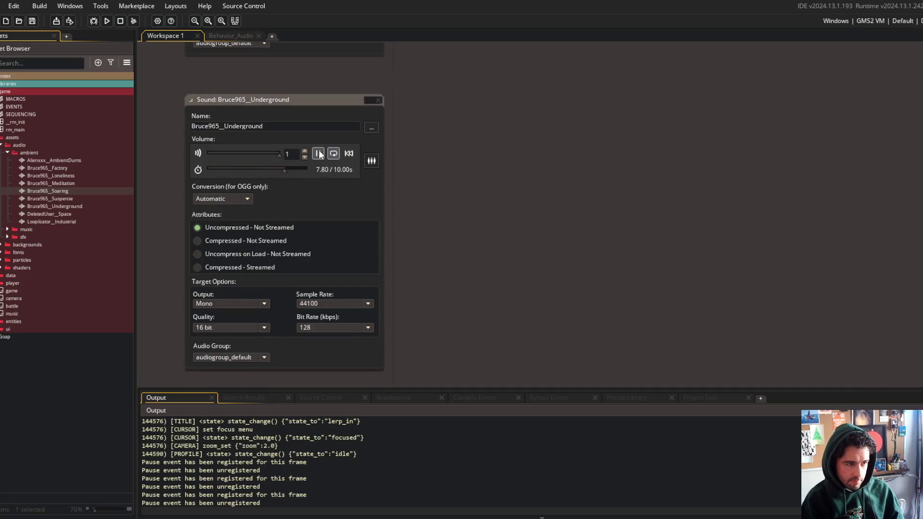
pyautogui.hotkey('alt', 'Tab')
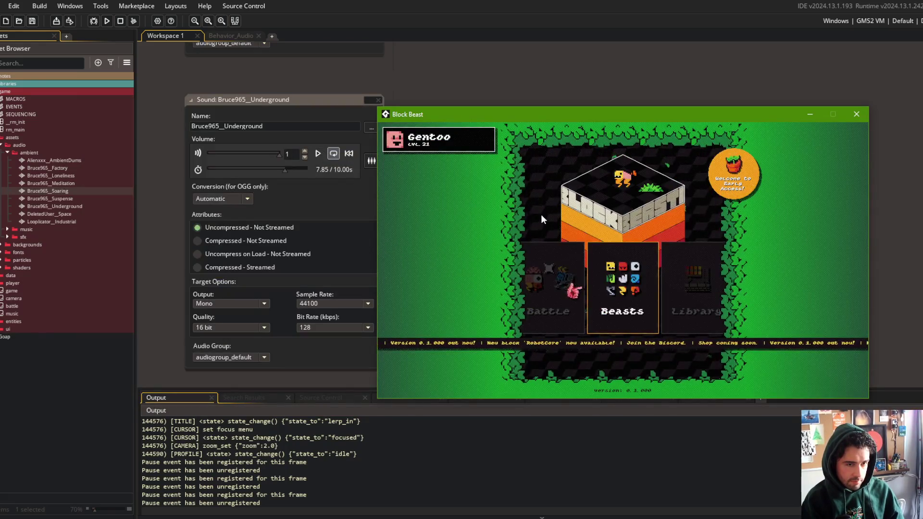
pyautogui.press('Left')
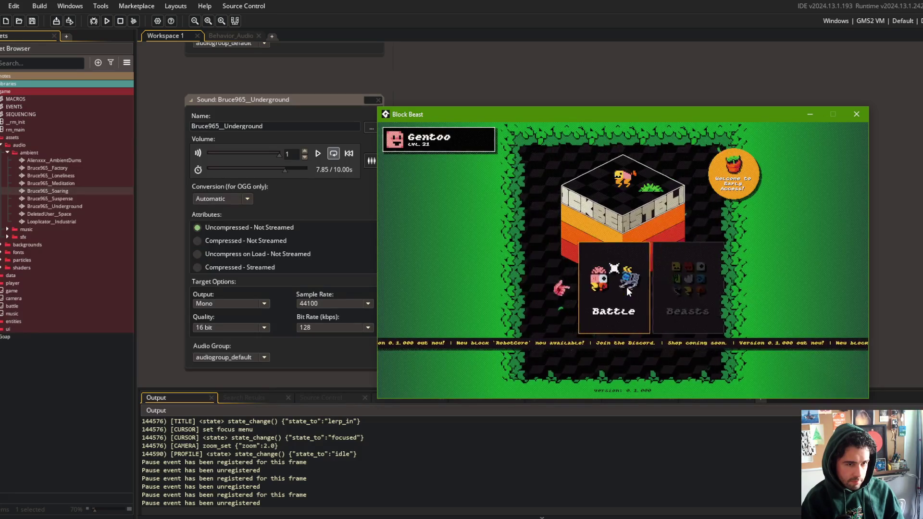
pyautogui.press('Right')
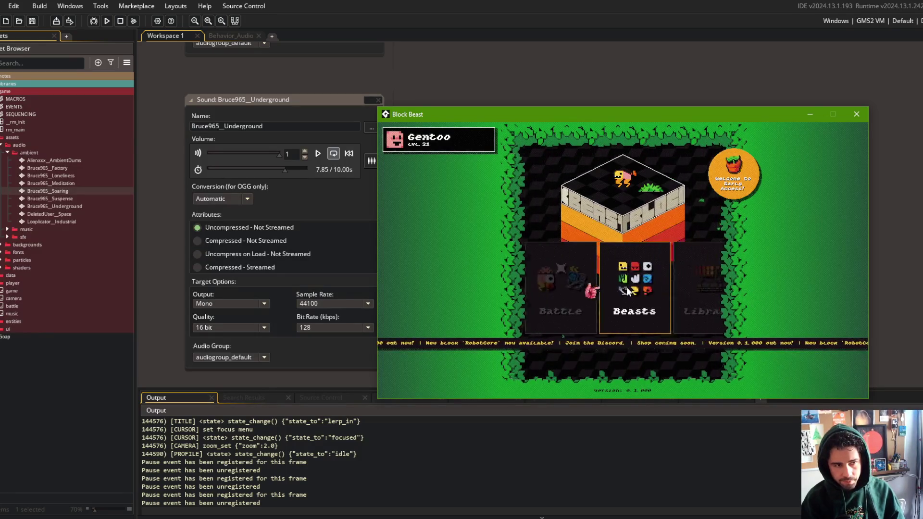
pyautogui.press('Left')
pyautogui.press('Return')
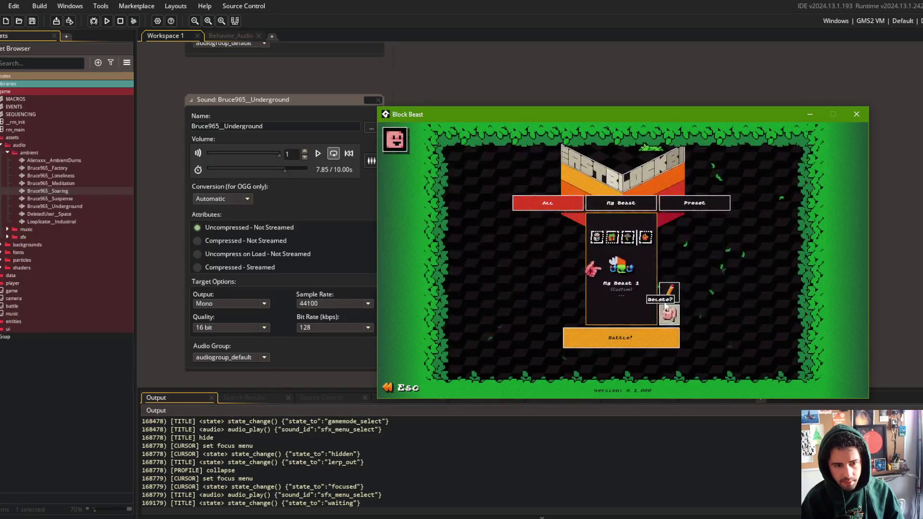
pyautogui.click(648, 336)
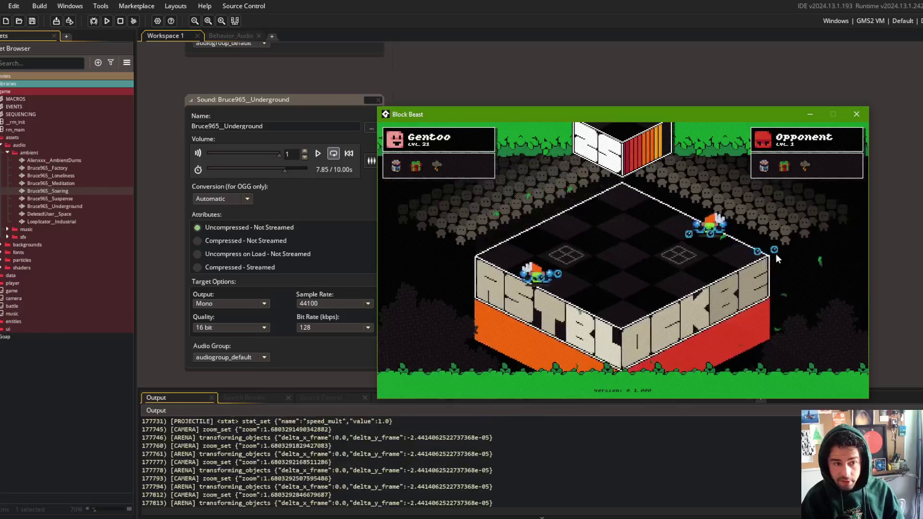
pyautogui.press('Escape')
pyautogui.press('Return')
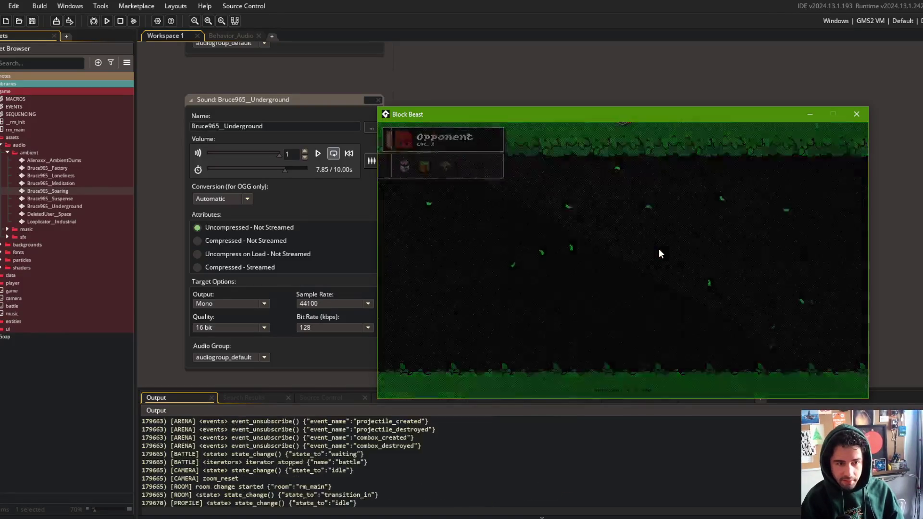
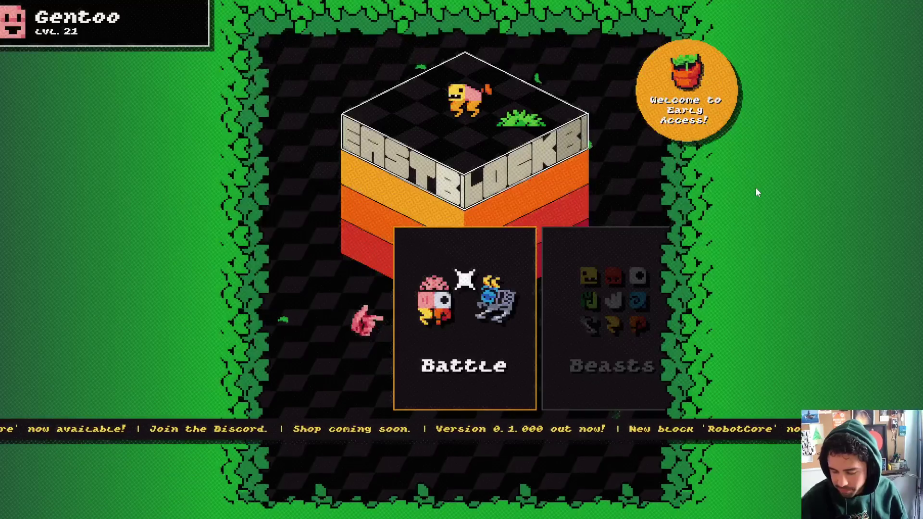
# Cycle the Block Beasts main menu from Beasts to Library and back to Beasts
pyautogui.click(587, 278)
pyautogui.press('Right')
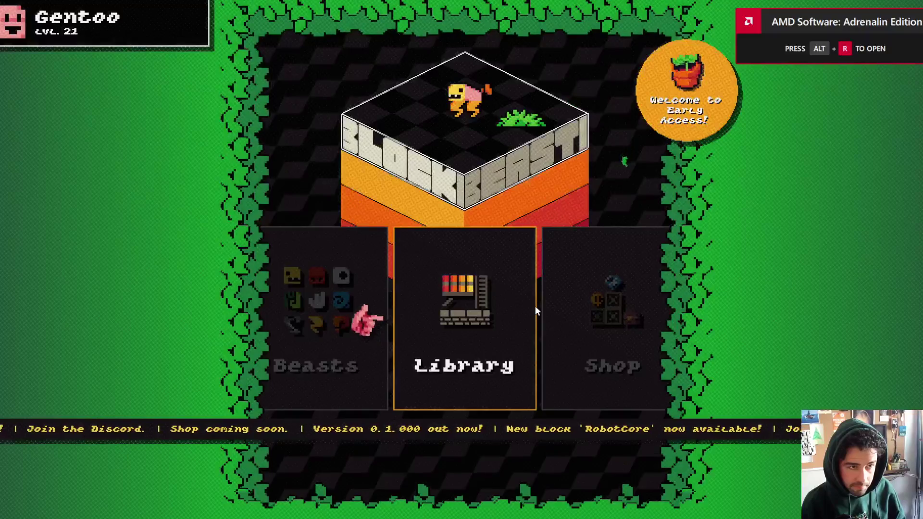
pyautogui.press('Left')
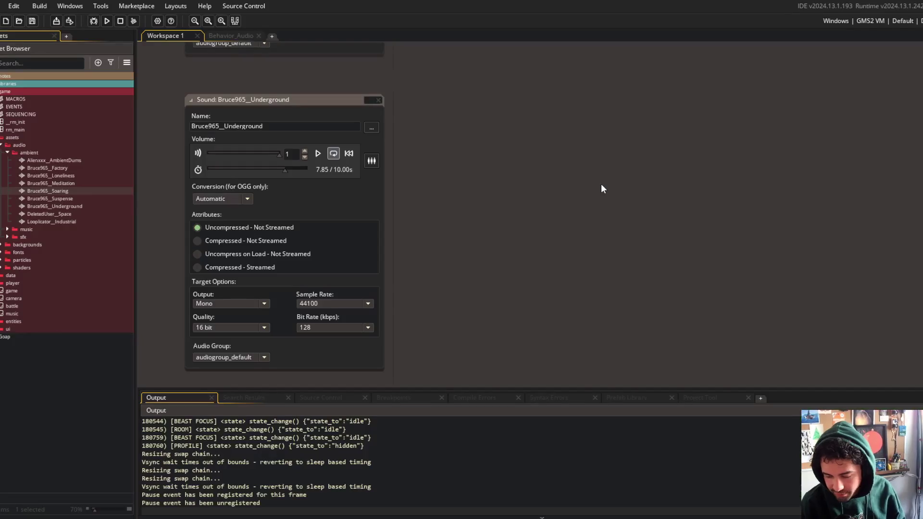
# Scroll through the ambient sound editors and preview the Underground ambient sound
pyautogui.scroll(5, 601, 184)
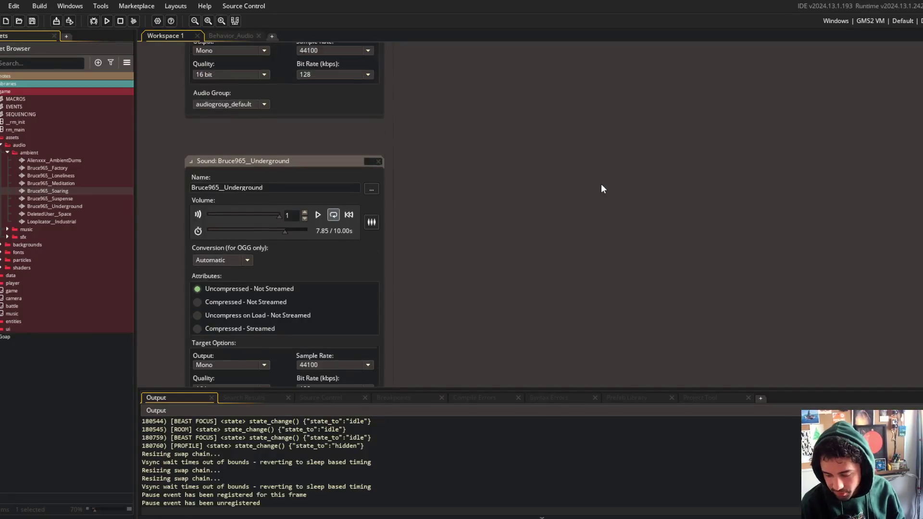
pyautogui.scroll(10, 561, 154)
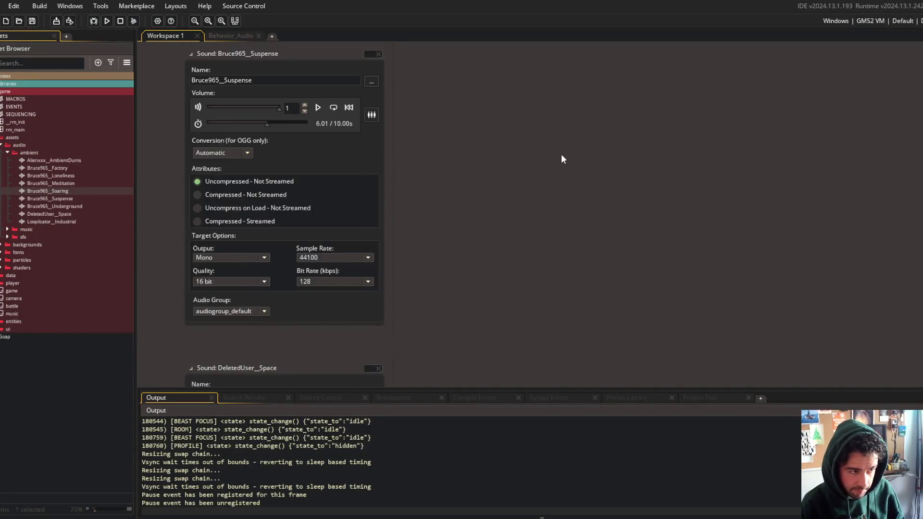
pyautogui.scroll(2, 489, 181)
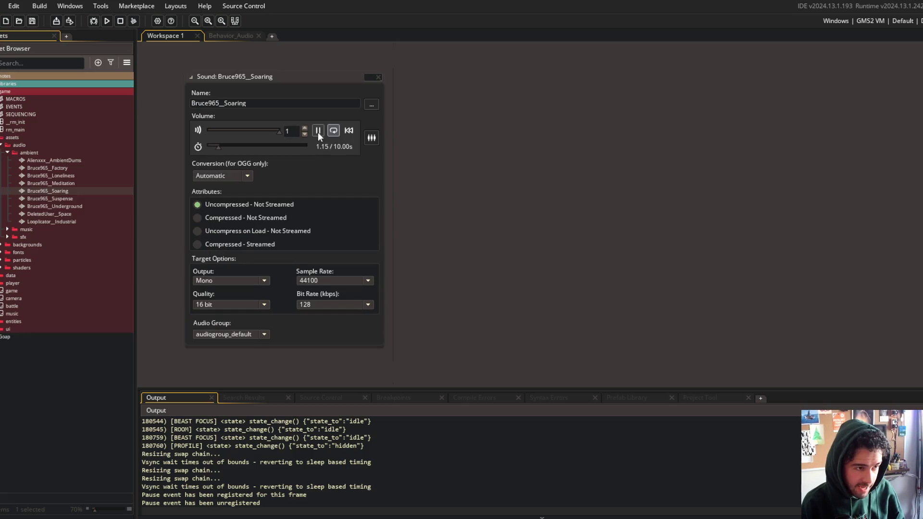
pyautogui.scroll(4, 476, 211)
pyautogui.scroll(3, 491, 214)
pyautogui.scroll(-6, 490, 214)
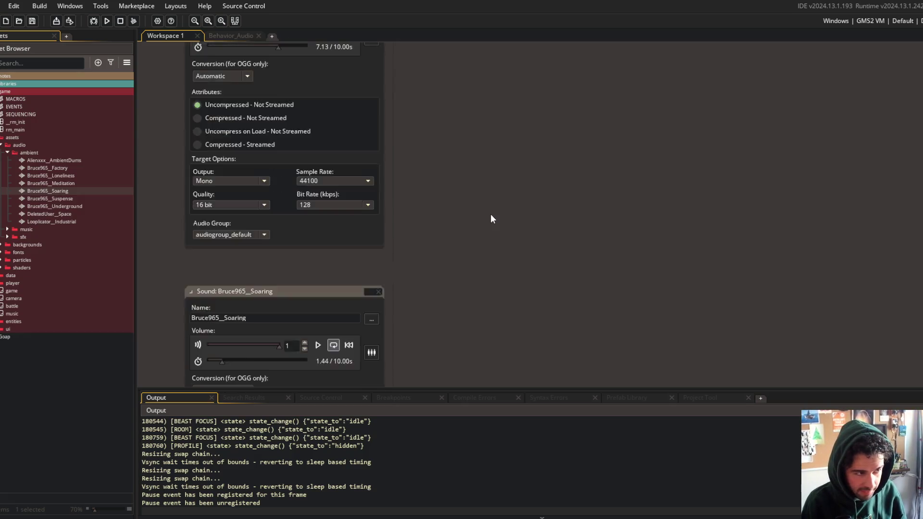
pyautogui.doubleClick(71, 206)
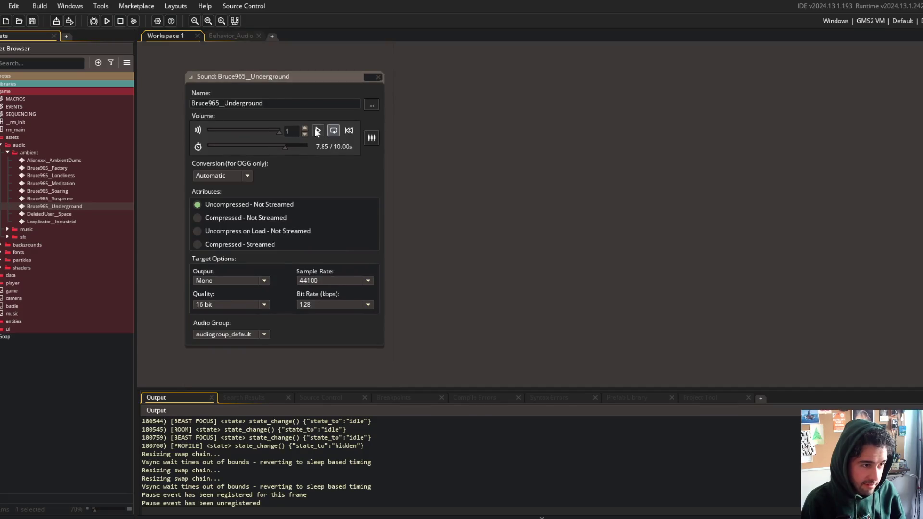
pyautogui.press('space')
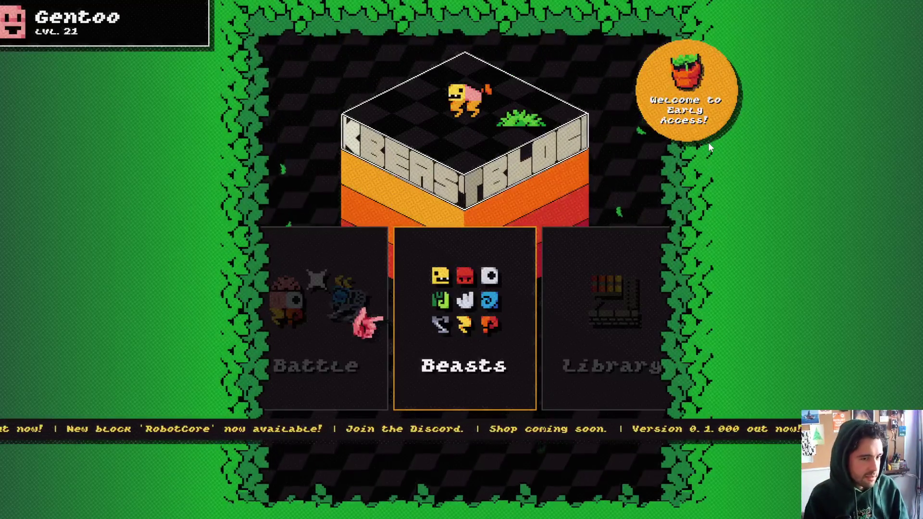
# Navigate the main menu to Battle and choose Online mode to reach beast selection
pyautogui.press('Right')
pyautogui.press('Left')
pyautogui.press('Left')
pyautogui.press('Right')
pyautogui.press('Left')
pyautogui.press('Return')
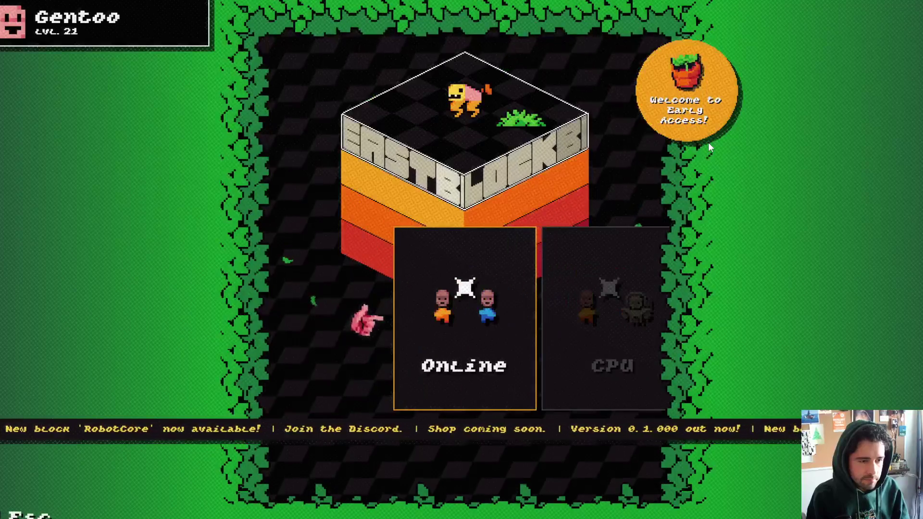
pyautogui.press('Right')
pyautogui.press('Left')
pyautogui.press('Return')
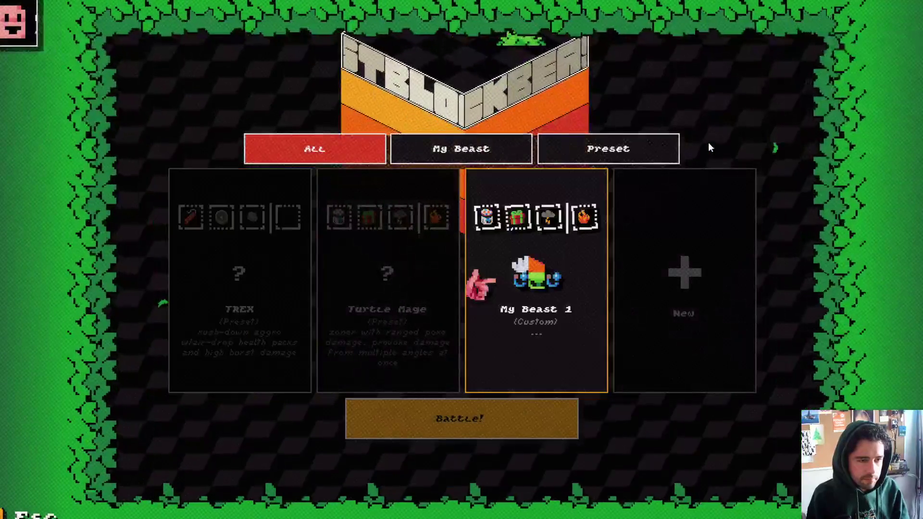
# Check the Turtle Mage preset, then open My Beast 1 in the editor and switch its block
pyautogui.press('Right')
pyautogui.press('Left')
pyautogui.press('Left')
pyautogui.press('Return')
pyautogui.press('Escape')
pyautogui.press('Right')
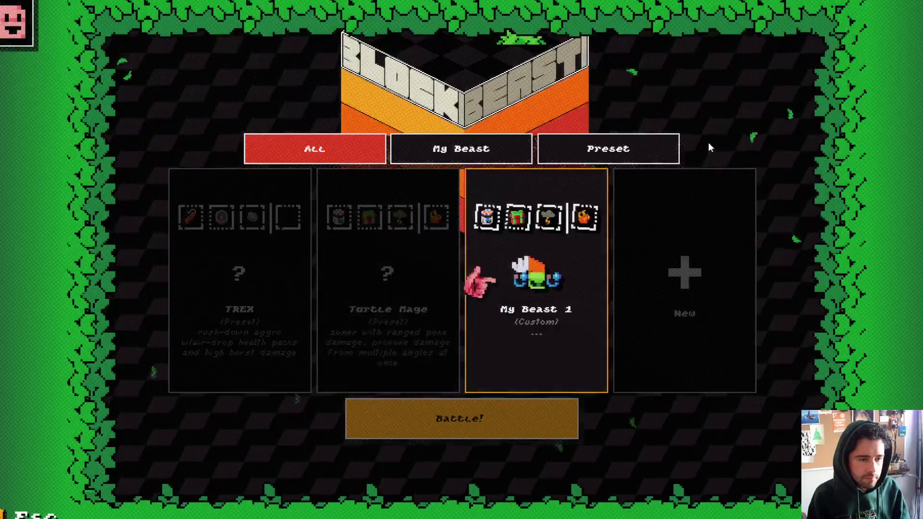
pyautogui.press('Return')
pyautogui.press('Right')
pyautogui.press('Return')
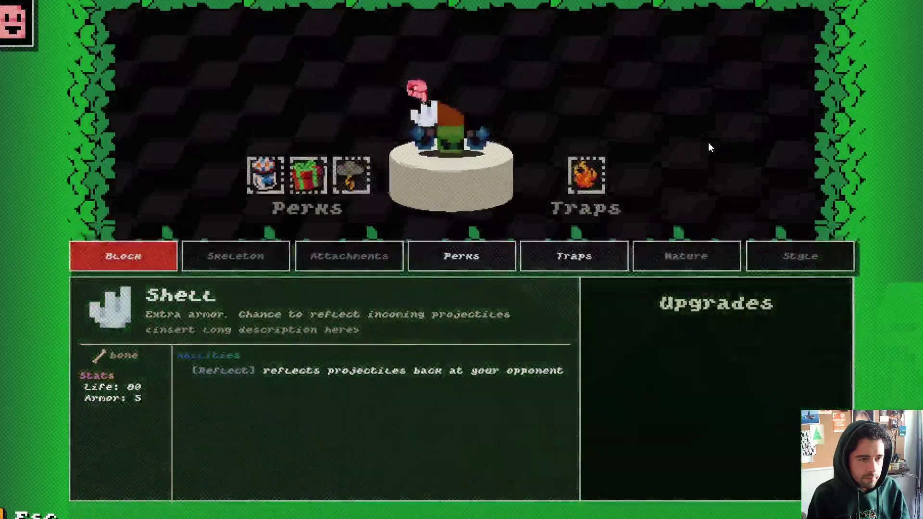
pyautogui.press('Right')
pyautogui.press('Right')
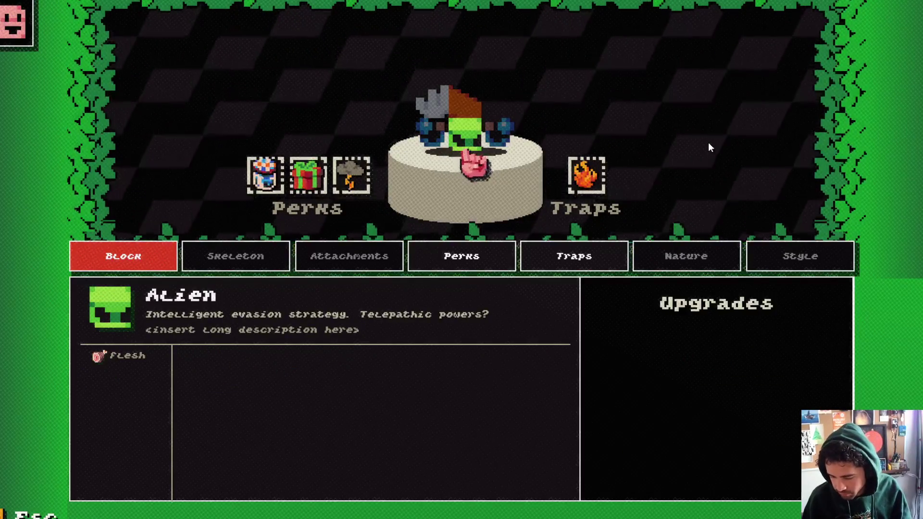
# Preview the Space ambient sound in GameMaker, then step the game's blocks forward and back to Alien
pyautogui.hotkey('alt', 'Tab')
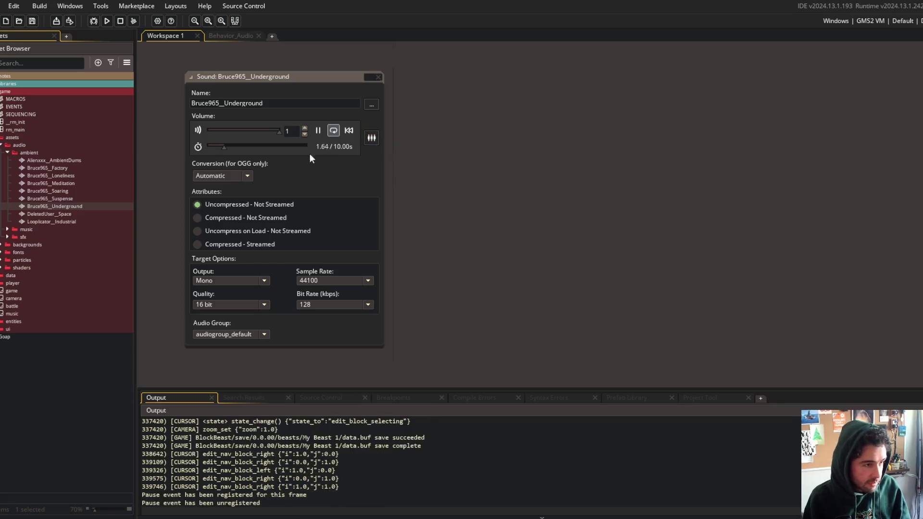
pyautogui.doubleClick(55, 215)
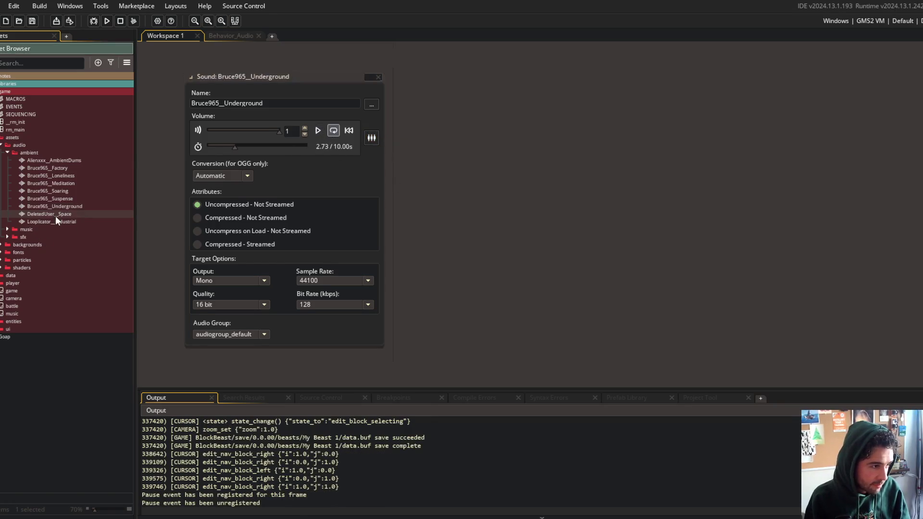
pyautogui.click(318, 131)
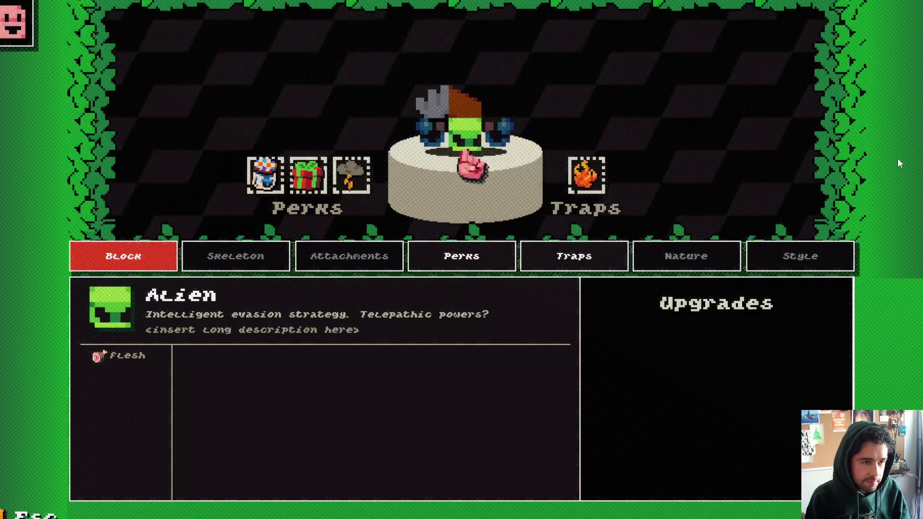
pyautogui.press('Right')
pyautogui.press('Left')
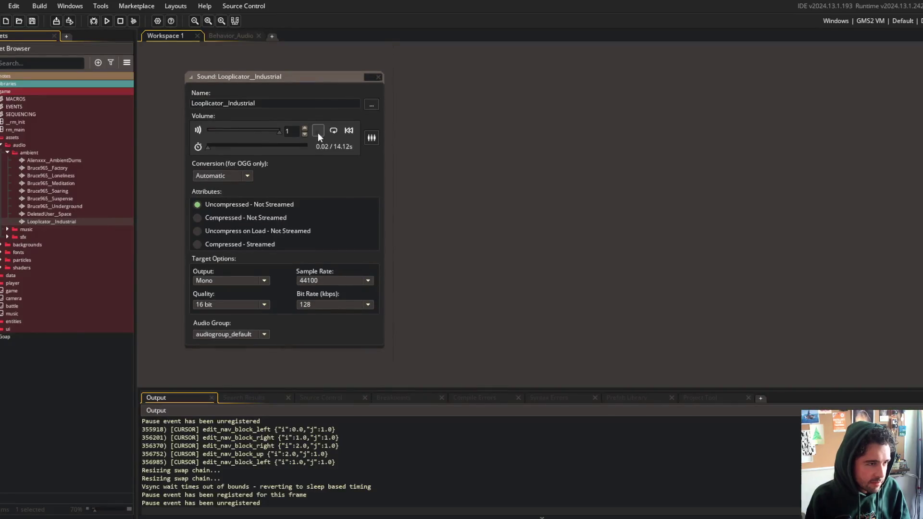
# Preview the Industrial ambient sound and return to the running game
pyautogui.click(318, 133)
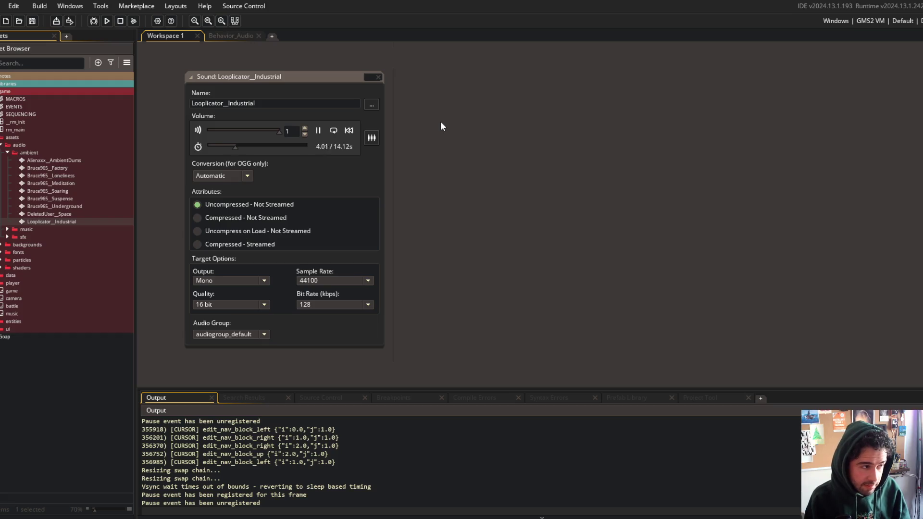
pyautogui.hotkey('alt', 'Tab')
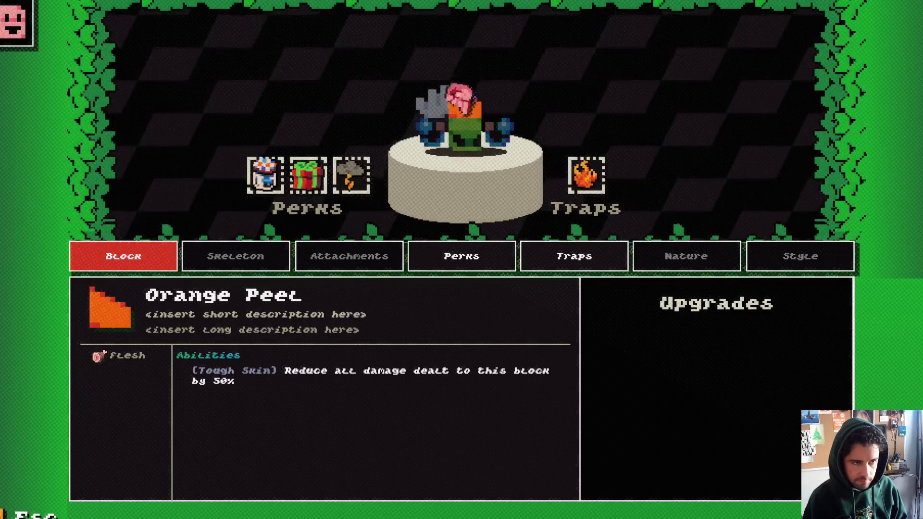
# Reopen My Beast 1's editor and browse the Shell, Orange Peel and Robot Core blocks
pyautogui.press('Escape')
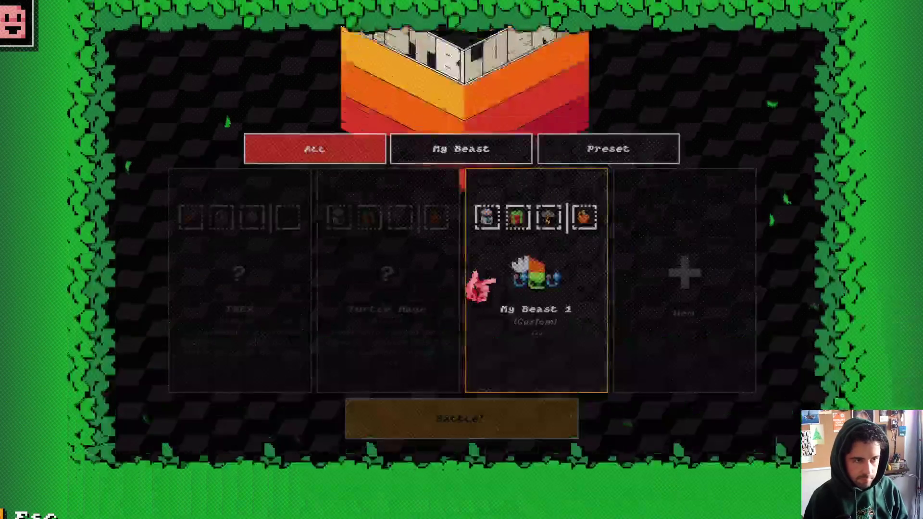
pyautogui.click(404, 276)
pyautogui.click(547, 329)
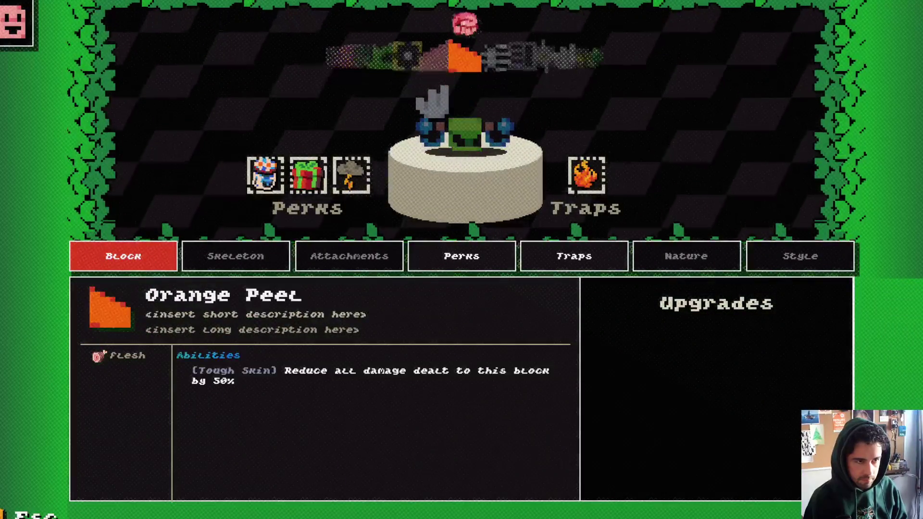
pyautogui.press('Right')
pyautogui.press('Right')
pyautogui.press('Right')
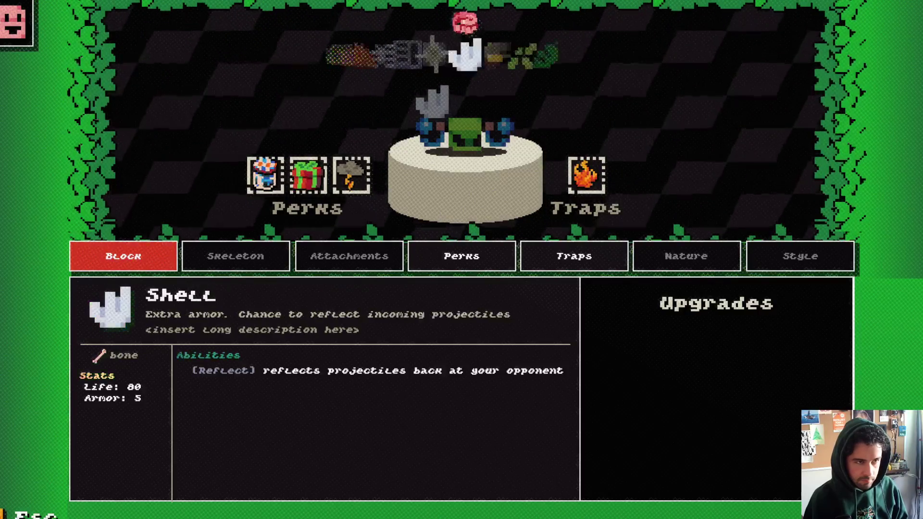
pyautogui.press('Left')
pyautogui.press('Left')
pyautogui.press('Left')
pyautogui.press('Right')
pyautogui.press('Right')
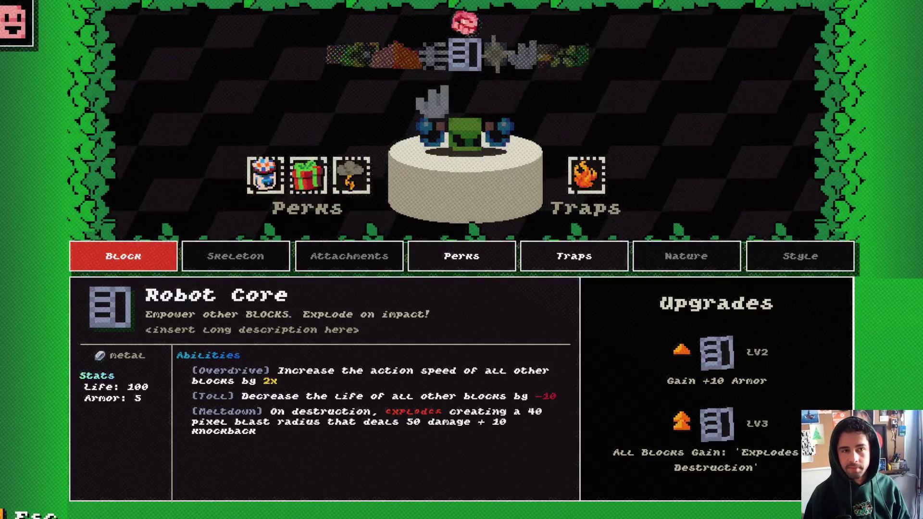
pyautogui.press('Left')
pyautogui.press('Left')
pyautogui.press('Left')
pyautogui.press('Left')
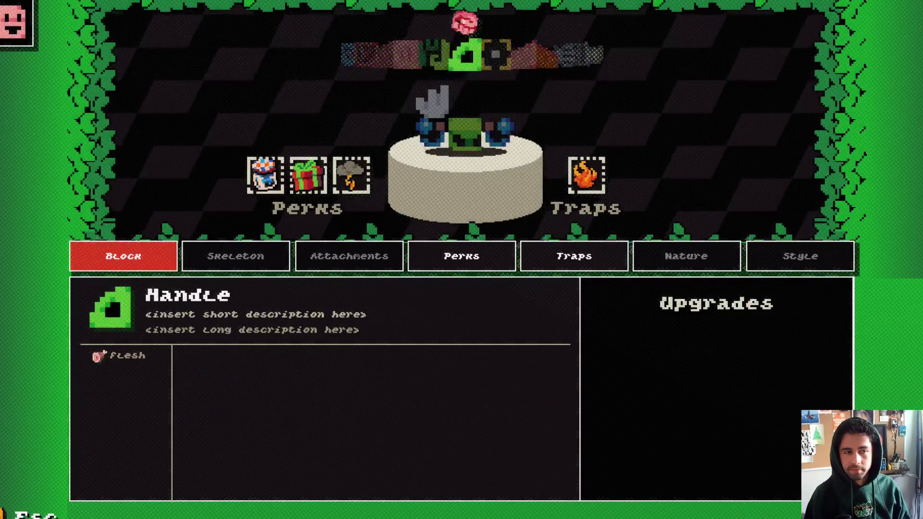
# Preview the AmbientDums sound in GameMaker, then return to the game
pyautogui.hotkey('alt', 'Tab')
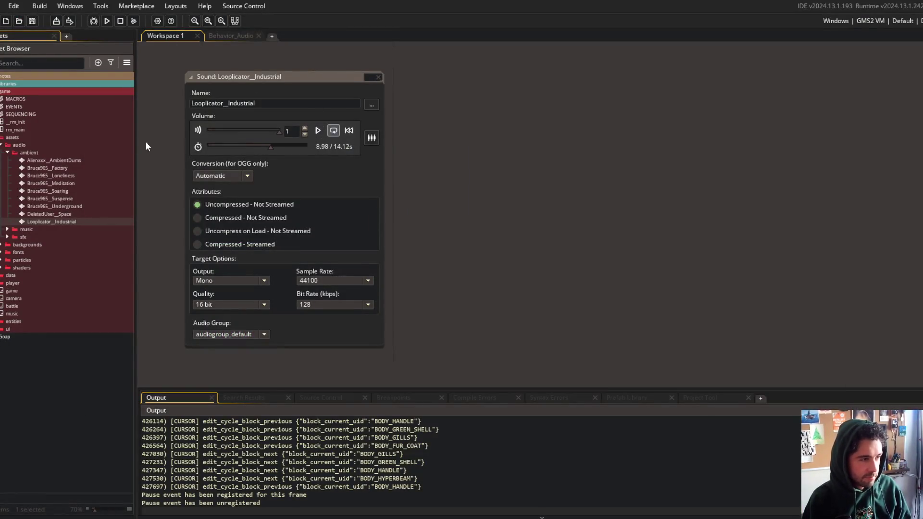
pyautogui.doubleClick(95, 160)
pyautogui.click(317, 130)
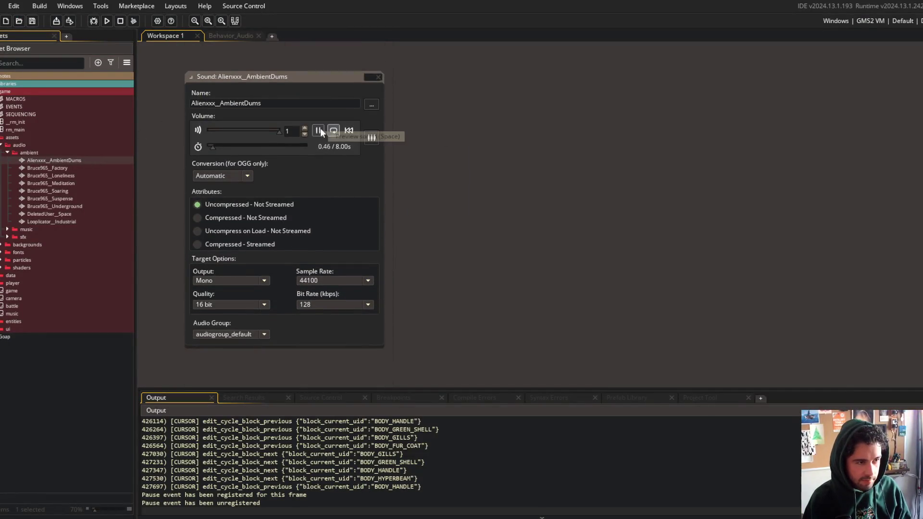
pyautogui.hotkey('alt', 'Tab')
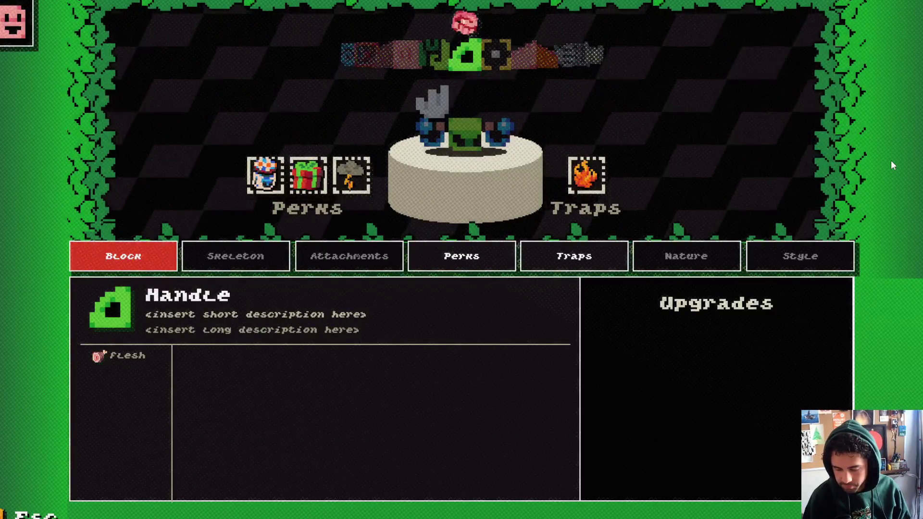
# Browse the Green Shell, HyperBeam, Sawblade and Stone Patches blocks, then back out to the main menu
pyautogui.press('Left')
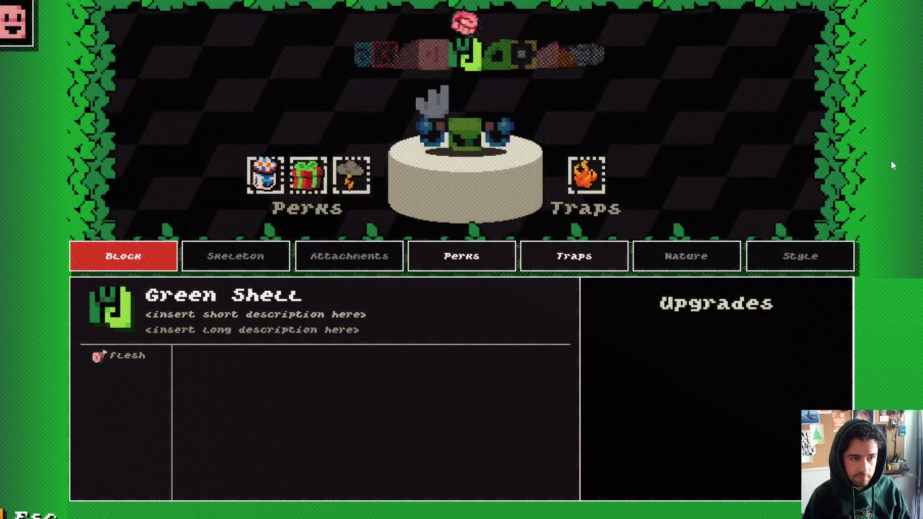
pyautogui.press('Right')
pyautogui.press('Right')
pyautogui.press('Right')
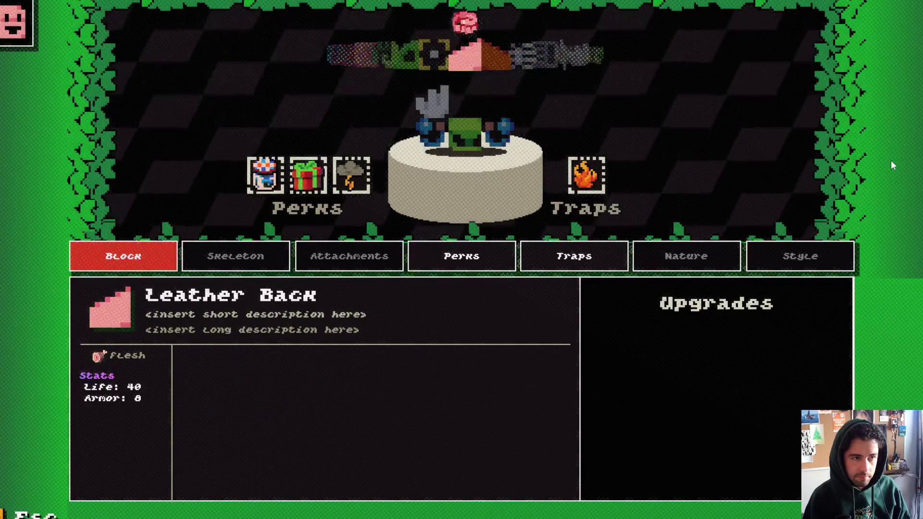
pyautogui.press('Right')
pyautogui.press('Right')
pyautogui.press('Right')
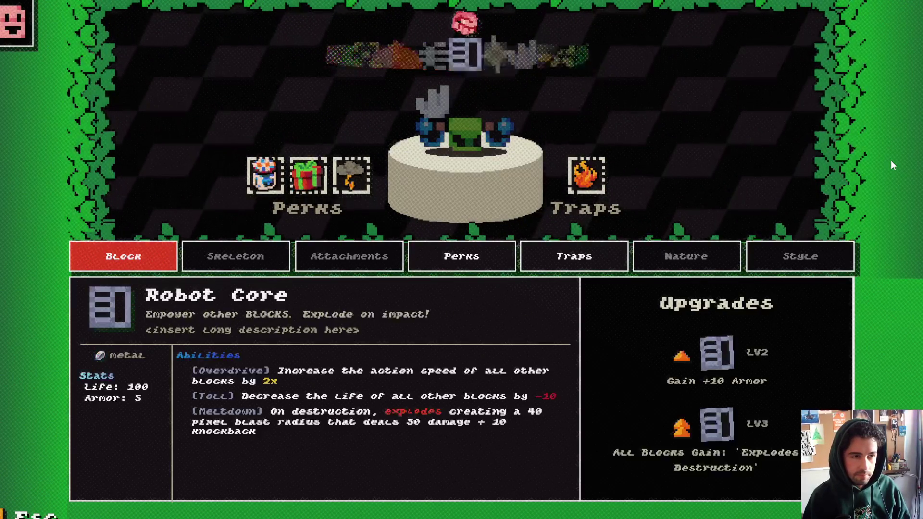
pyautogui.press('Left')
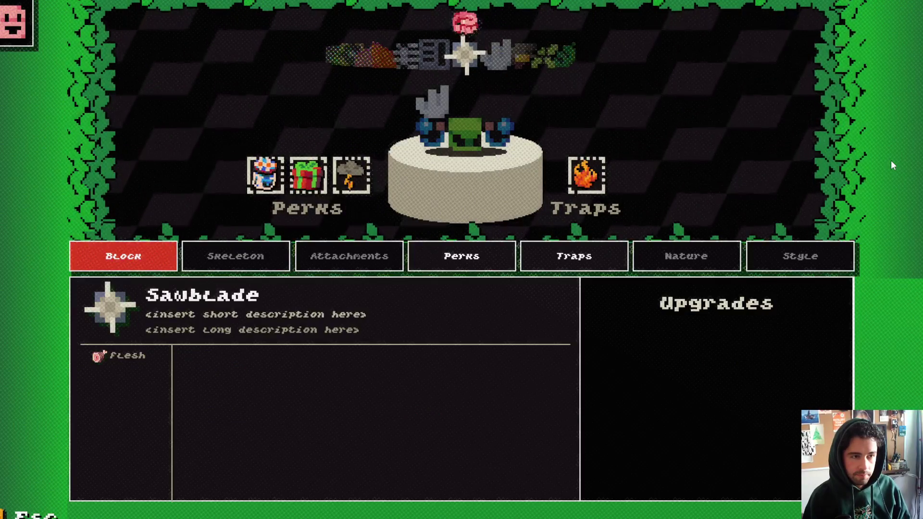
pyautogui.press('Right')
pyautogui.press('Right')
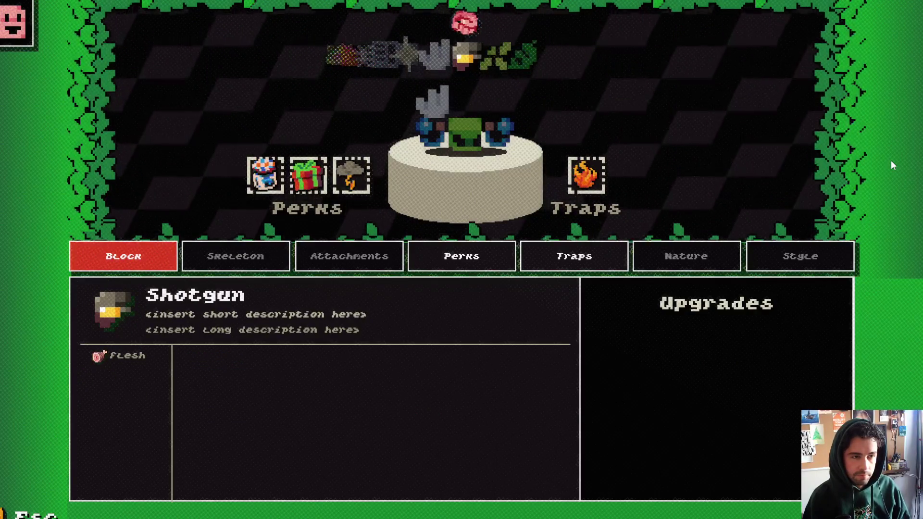
pyautogui.press('Right')
pyautogui.press('Right')
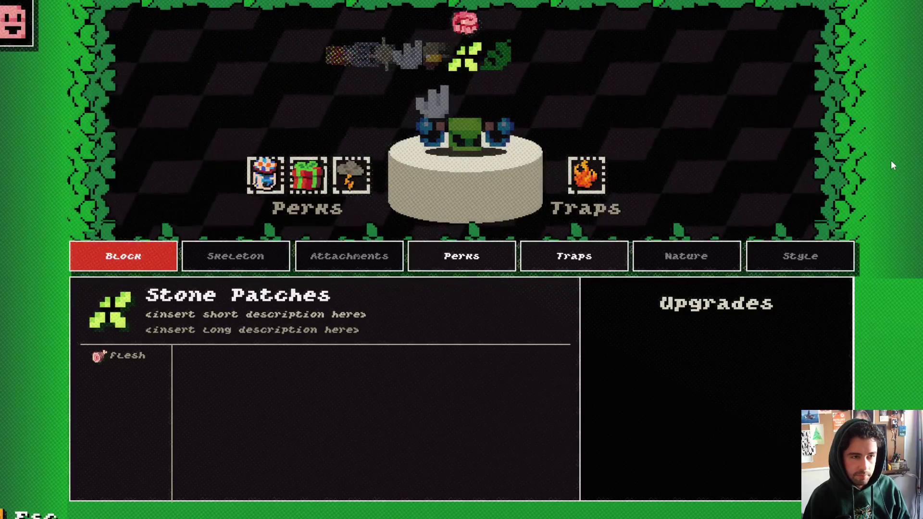
pyautogui.press('Left')
pyautogui.press('Escape')
pyautogui.press('Escape')
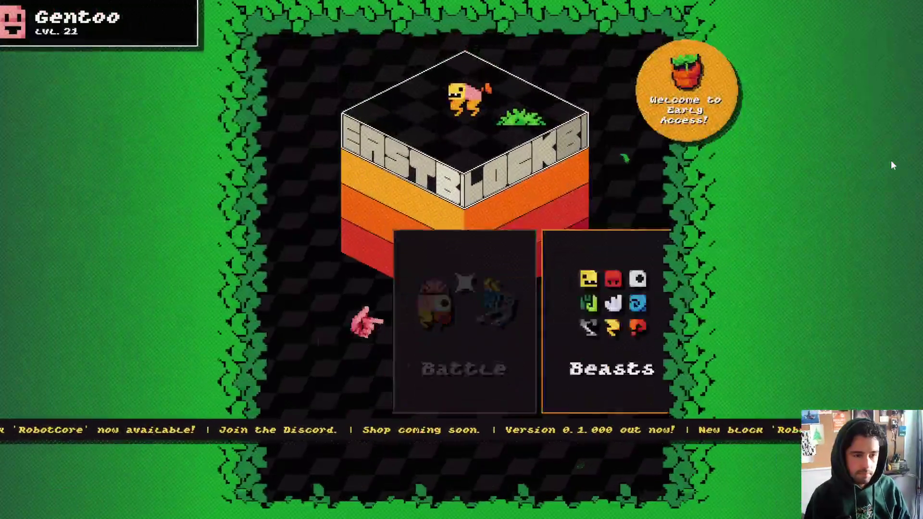
# Step through the Library Blocks list from Hairs down to Horn and back up to Big Fist
pyautogui.press('Right')
pyautogui.press('Return')
pyautogui.press('Down')
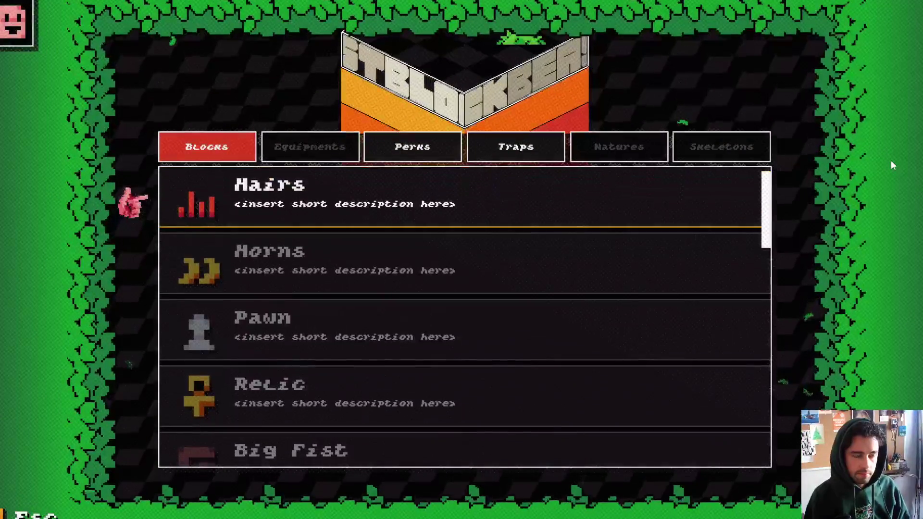
pyautogui.press('Down')
pyautogui.press('Down')
pyautogui.press('Down')
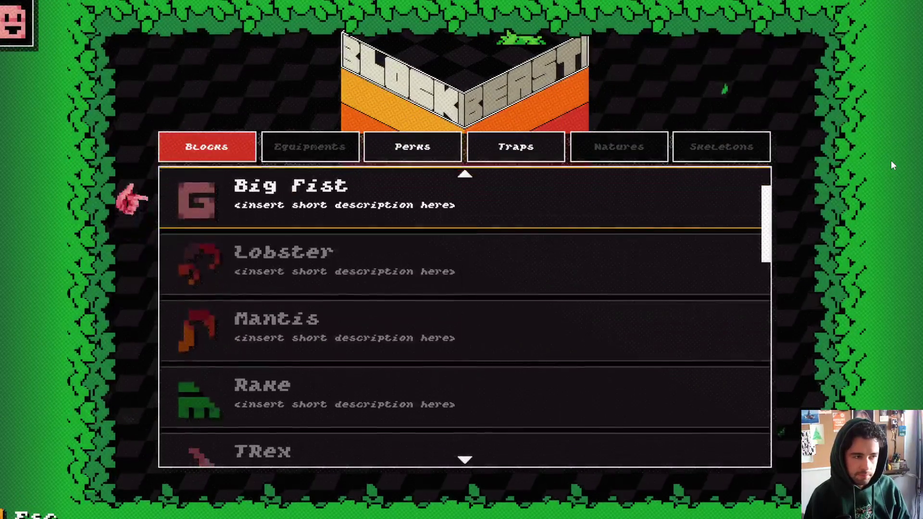
pyautogui.press('Down')
pyautogui.press('Down')
pyautogui.press('Down')
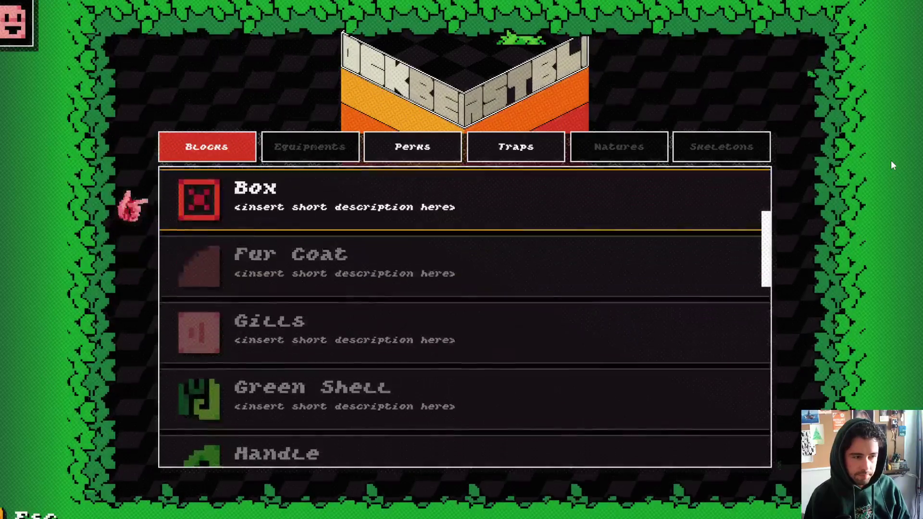
pyautogui.press('Down')
pyautogui.press('Down')
pyautogui.press('Down')
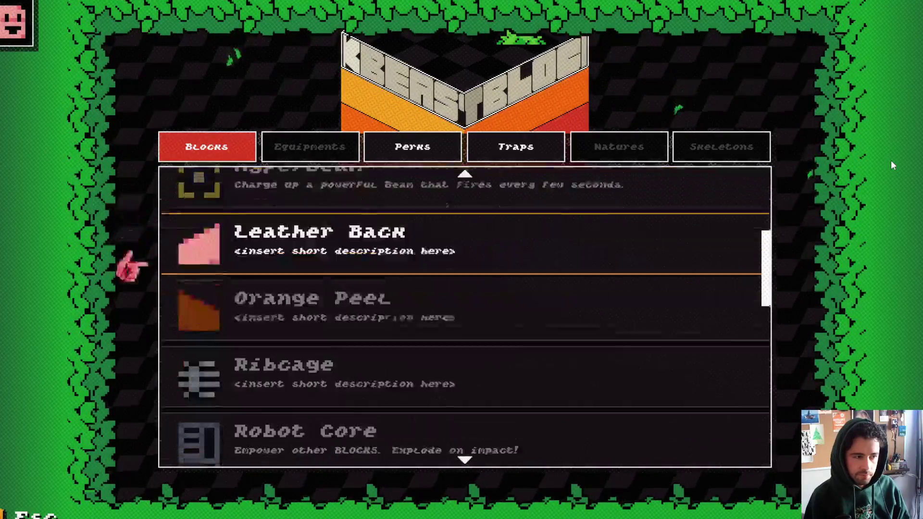
pyautogui.press('Down')
pyautogui.press('Down')
pyautogui.press('Down')
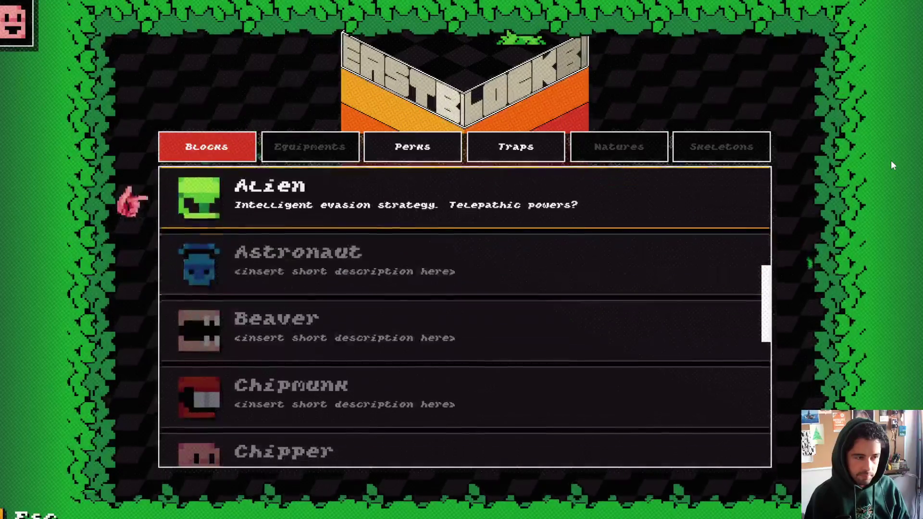
pyautogui.press('Down')
pyautogui.press('Down')
pyautogui.press('Down')
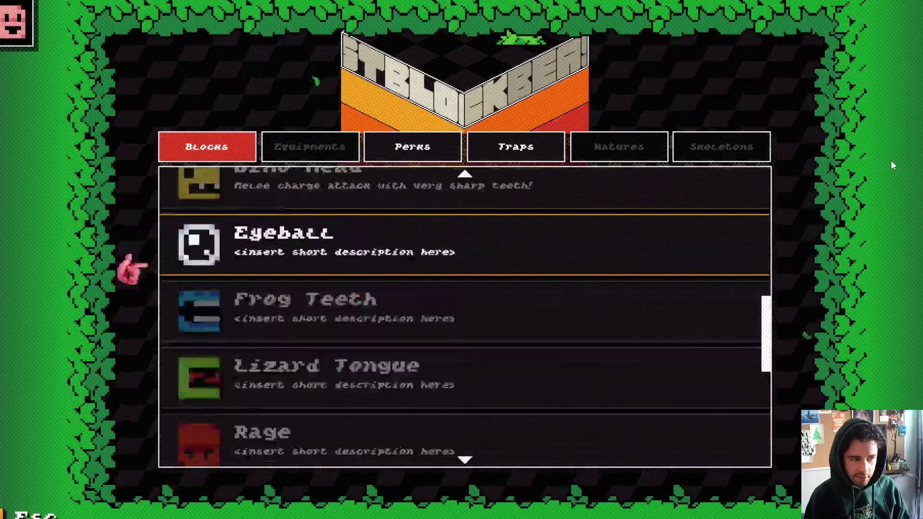
pyautogui.press('Down')
pyautogui.press('Down')
pyautogui.press('Down')
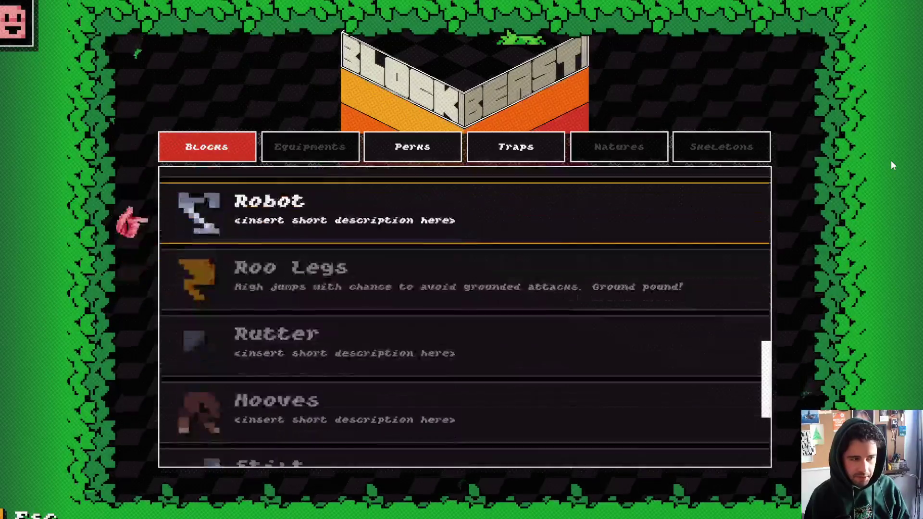
pyautogui.press('Down')
pyautogui.press('Down')
pyautogui.press('Down')
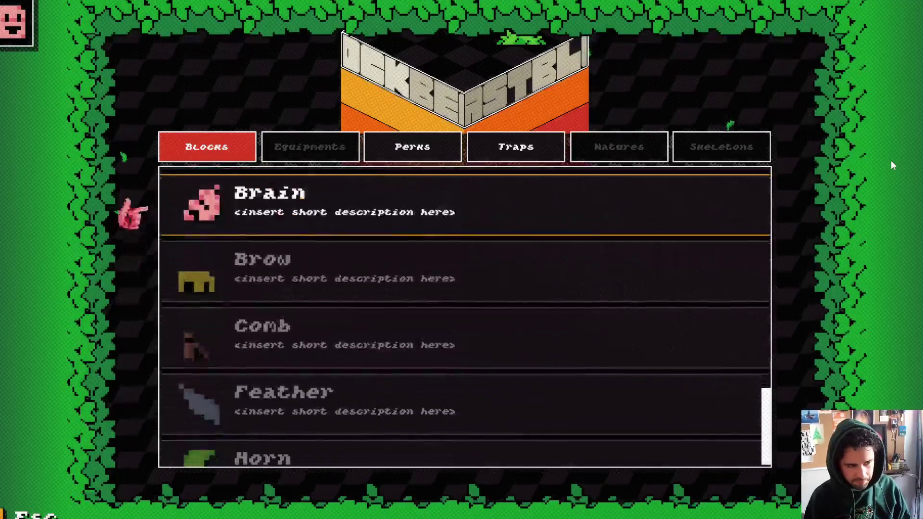
pyautogui.press('Up')
pyautogui.press('Up')
pyautogui.press('Up')
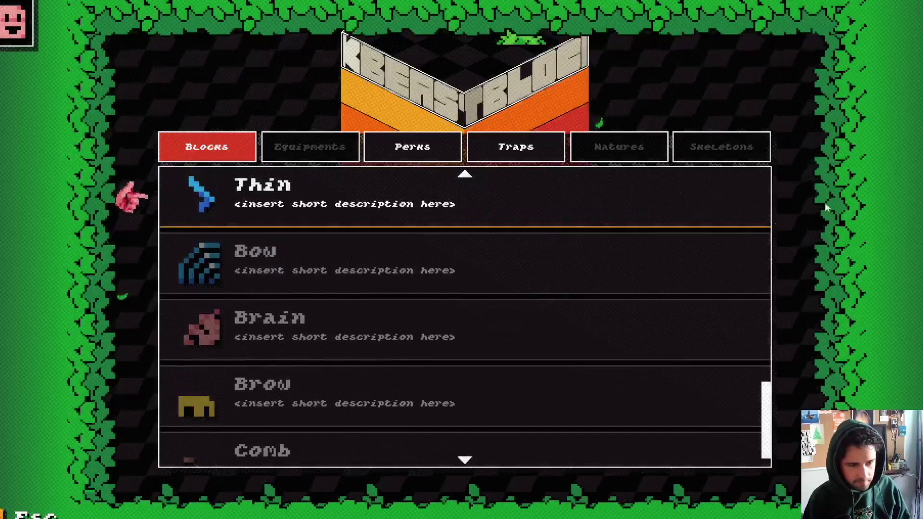
pyautogui.press('Up')
pyautogui.press('Up')
pyautogui.press('Up')
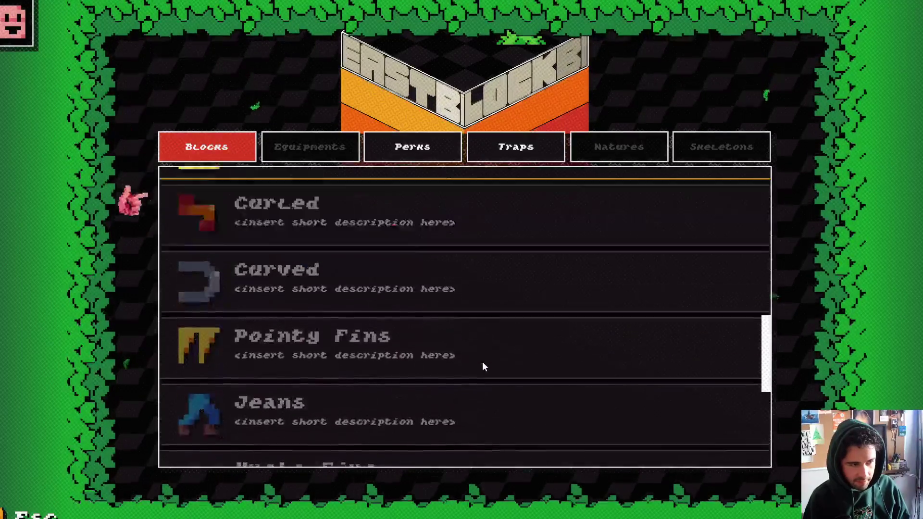
pyautogui.press('Up')
pyautogui.press('Up')
pyautogui.press('Up')
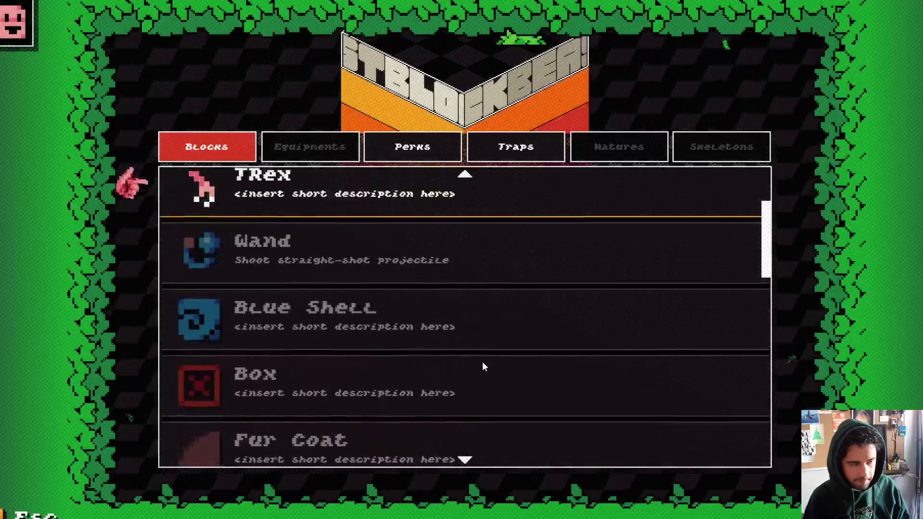
pyautogui.press('Down')
pyautogui.press('Down')
pyautogui.press('Down')
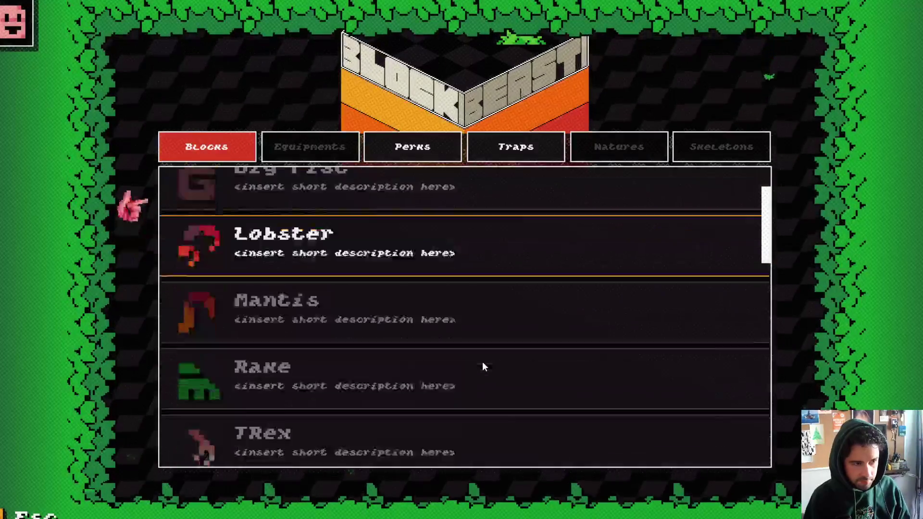
pyautogui.press('Up')
pyautogui.press('Up')
pyautogui.press('Up')
pyautogui.press('Up')
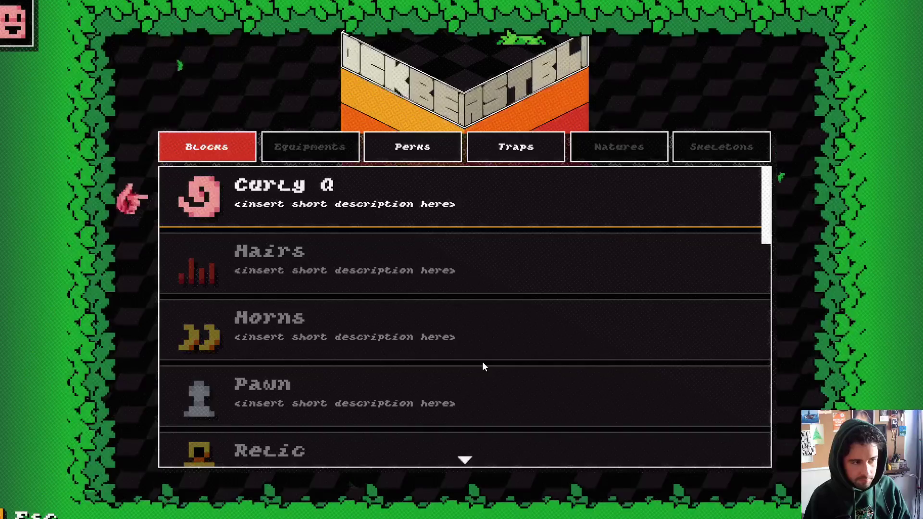
# Scroll through the Blocks list, then switch the game from fullscreen to a window with F11
pyautogui.scroll(-12, 280, 220)
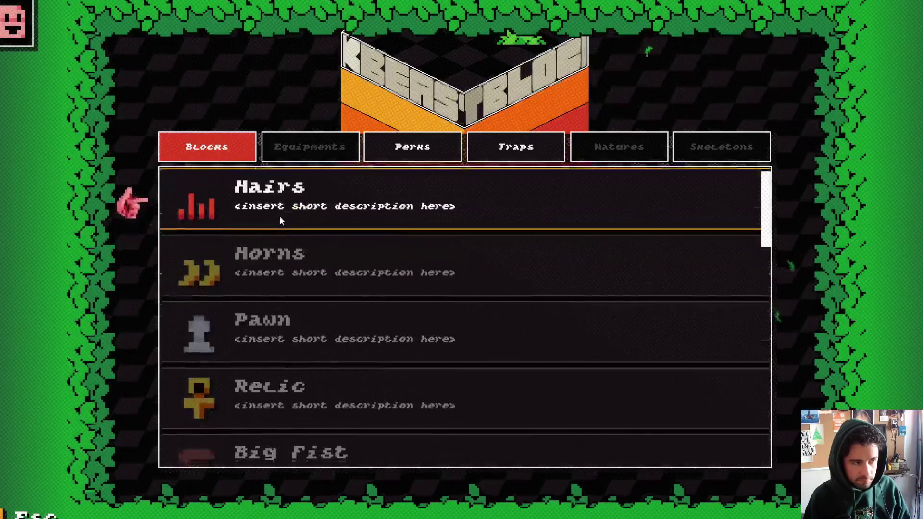
pyautogui.scroll(-13, 280, 221)
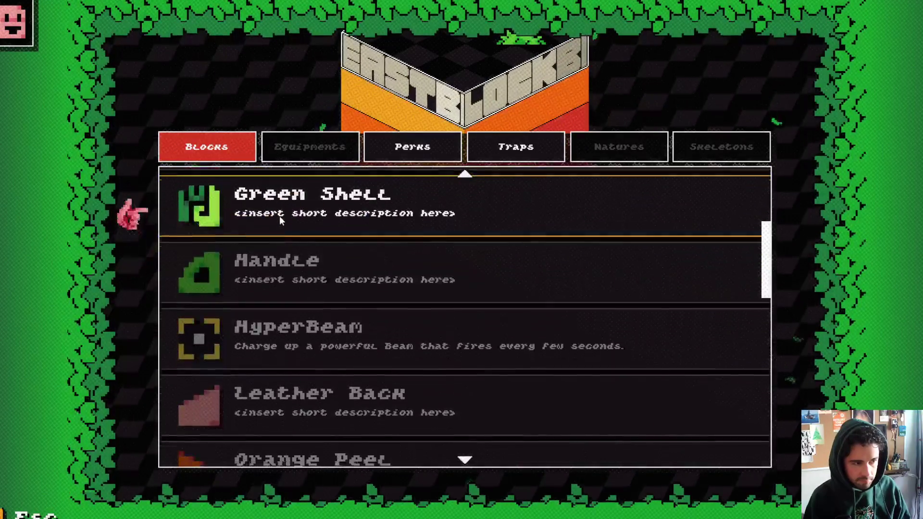
pyautogui.scroll(-12, 280, 220)
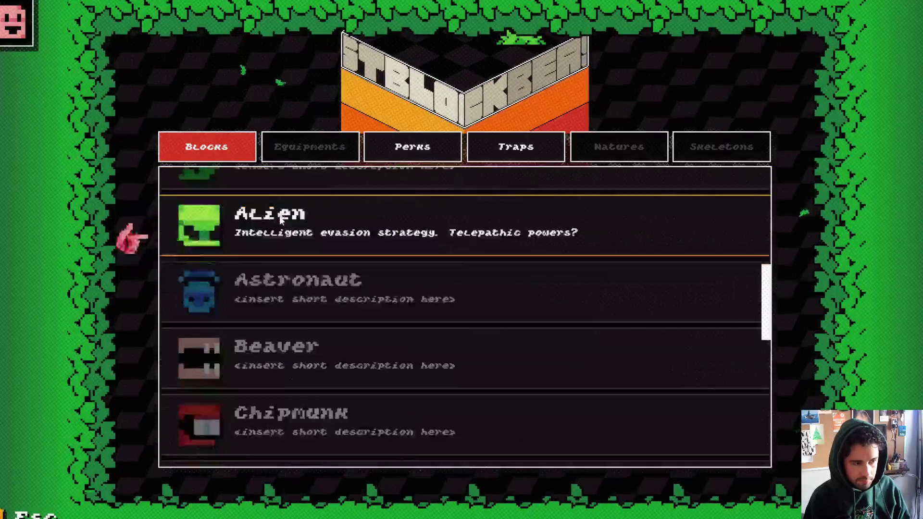
pyautogui.scroll(-10, 281, 219)
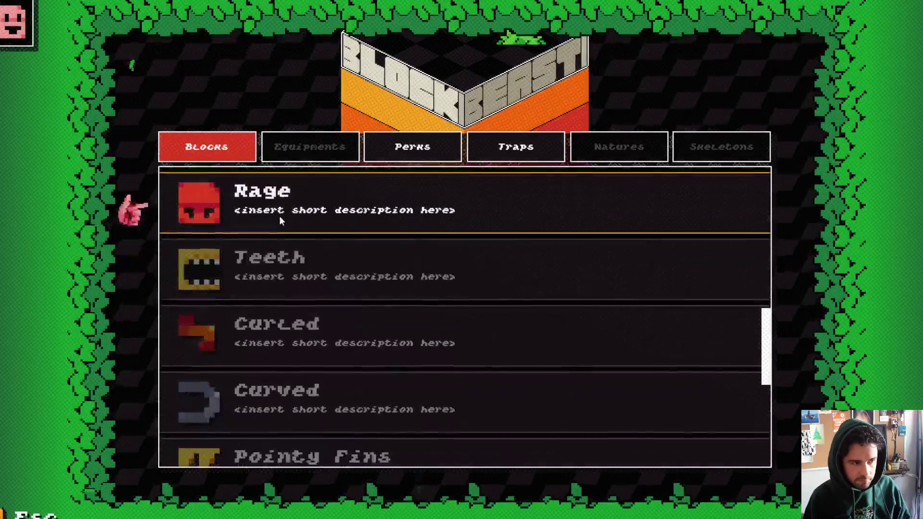
pyautogui.scroll(-10, 282, 221)
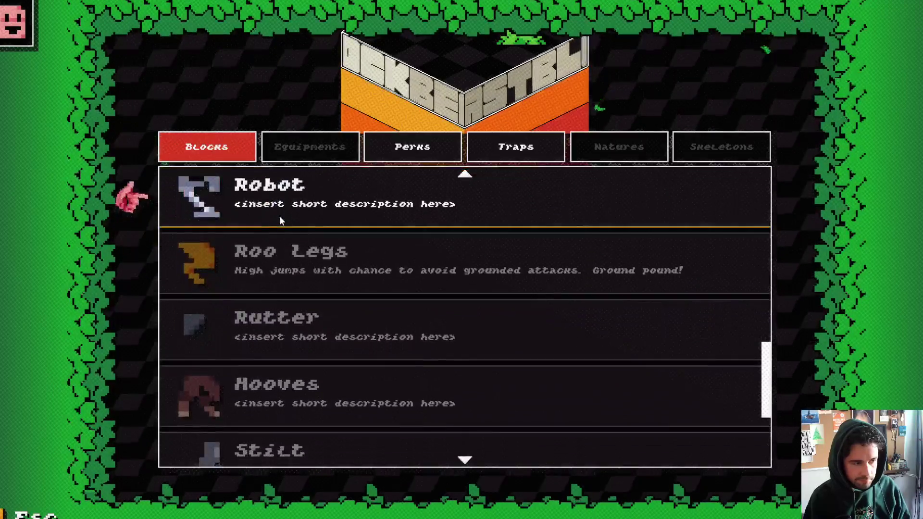
pyautogui.scroll(-9, 280, 220)
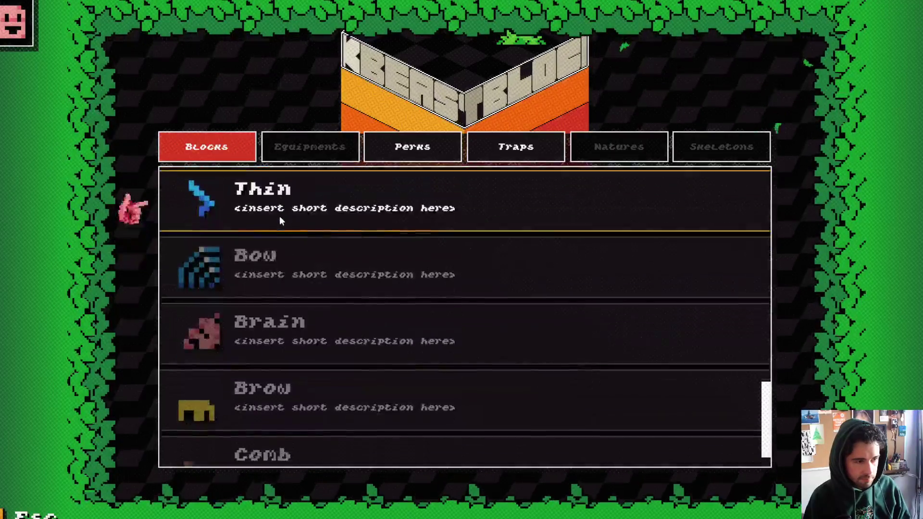
pyautogui.scroll(2, 281, 220)
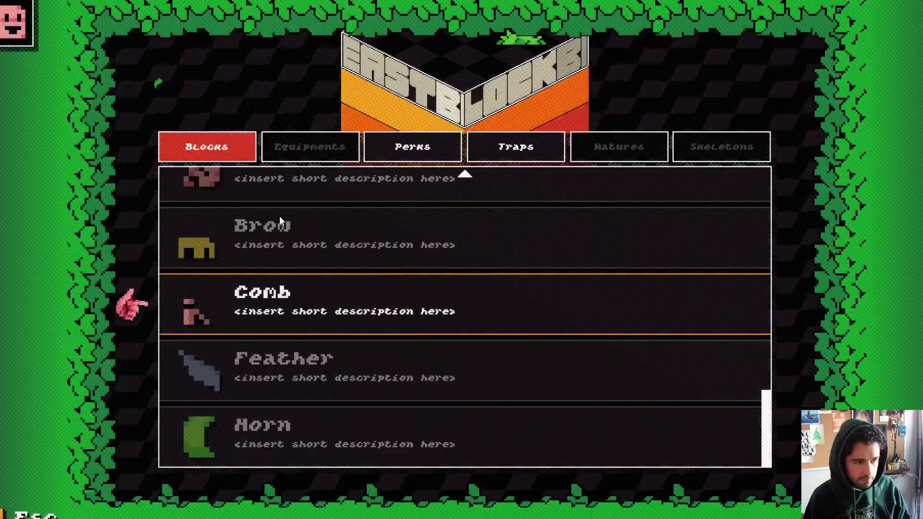
pyautogui.scroll(-2, 281, 220)
pyautogui.scroll(8, 280, 220)
pyautogui.scroll(8, 280, 217)
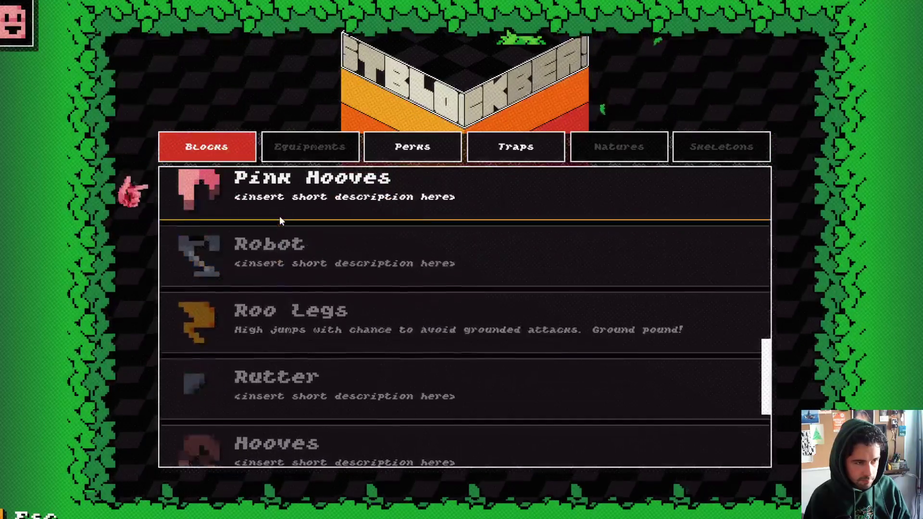
pyautogui.scroll(4, 447, 215)
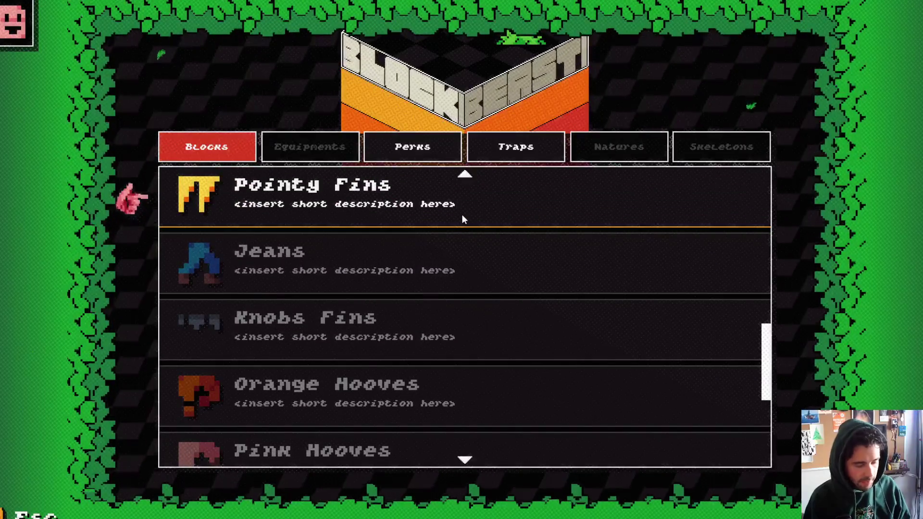
pyautogui.press('F11')
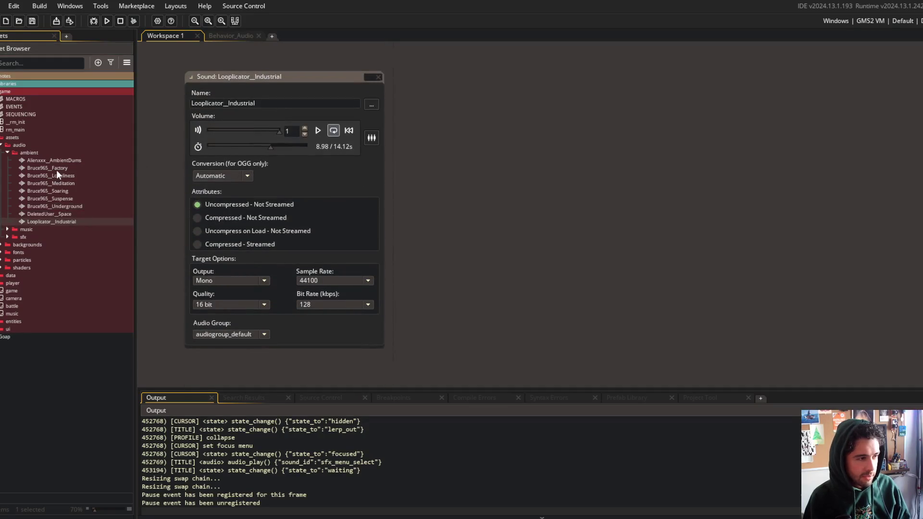
# Open the Bruce965_Factory ambient sound, then bring up the game and take it out of fullscreen
pyautogui.doubleClick(56, 169)
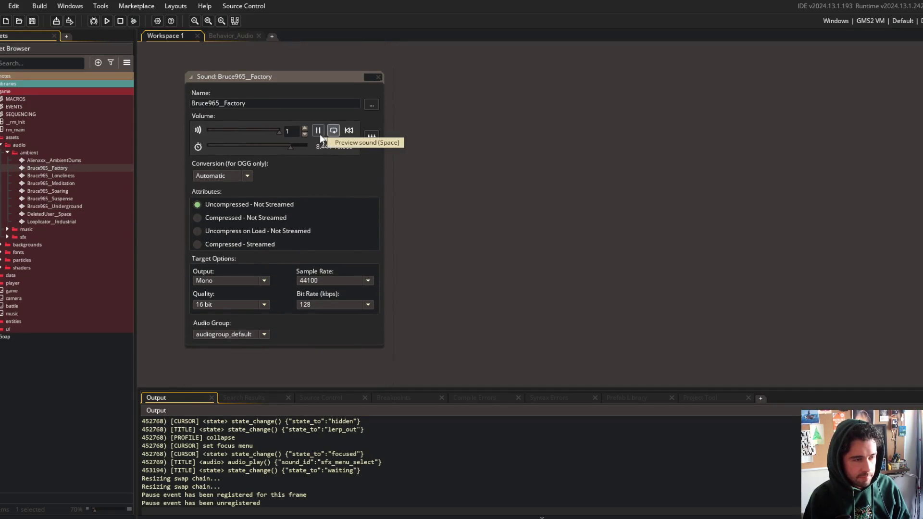
pyautogui.hotkey('alt', 'Tab')
pyautogui.click(434, 145)
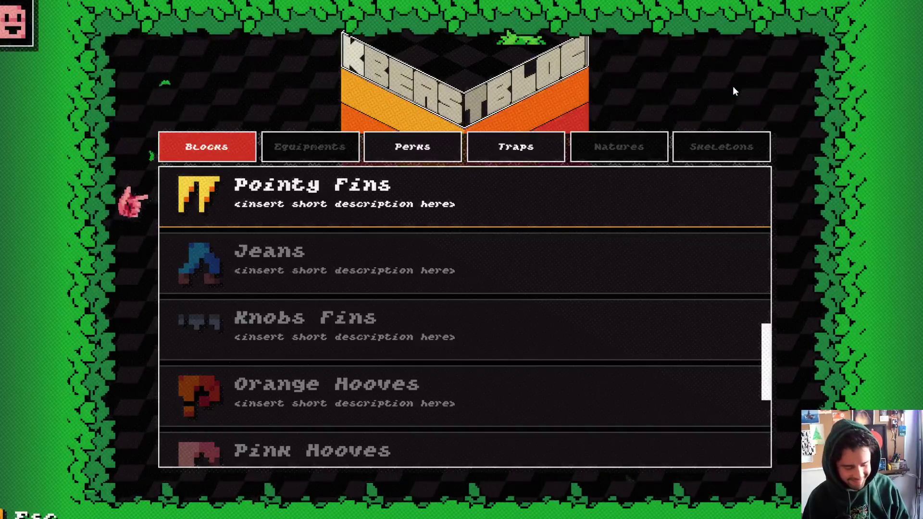
pyautogui.press('F11')
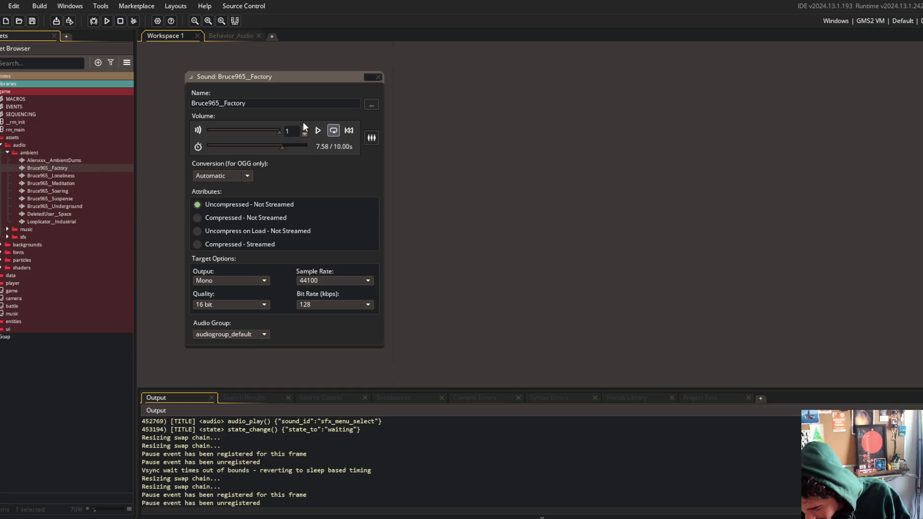
# Open and preview Bruce965_Underground, lowering its volume to about half
pyautogui.click(75, 206)
pyautogui.doubleClick(76, 206)
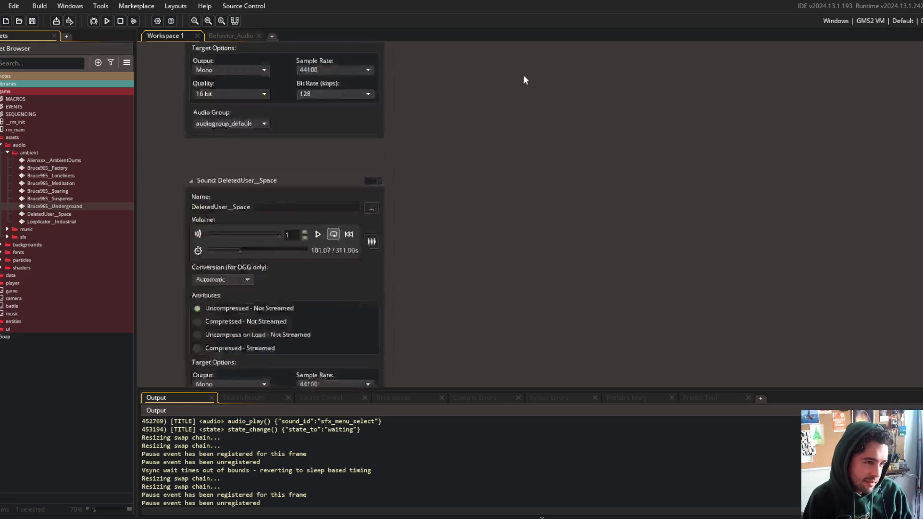
pyautogui.click(318, 131)
pyautogui.click(241, 147)
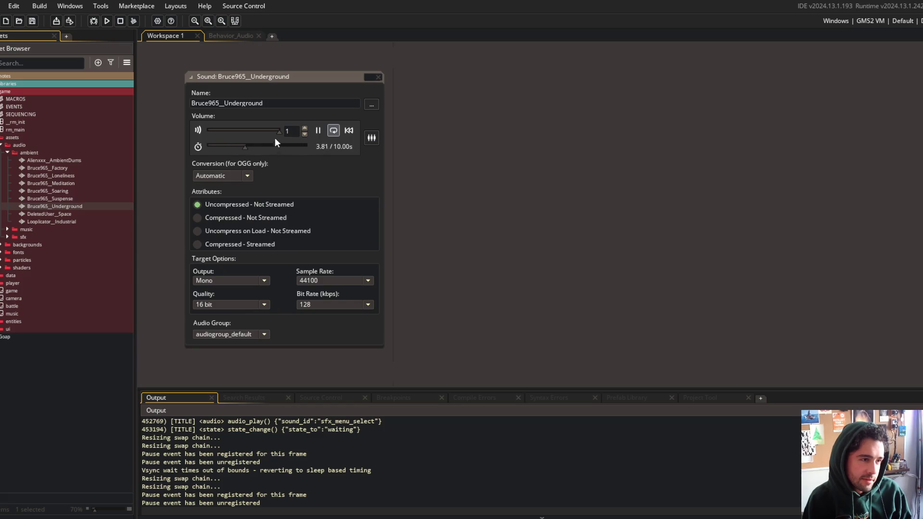
pyautogui.moveTo(274, 132); pyautogui.dragTo(241, 131)
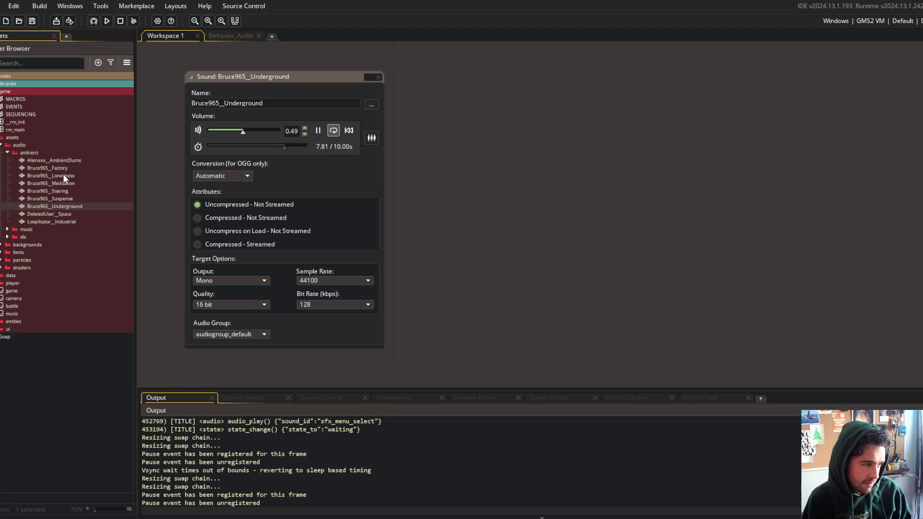
# Turn Bruce965_Soaring's volume down to about 0.08 and lower Underground further to about 0.3
pyautogui.doubleClick(60, 191)
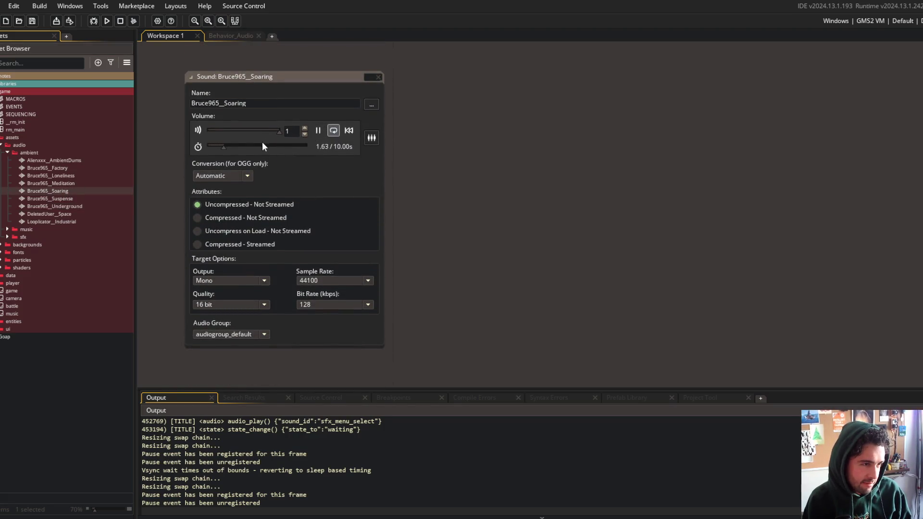
pyautogui.moveTo(280, 131); pyautogui.dragTo(212, 132)
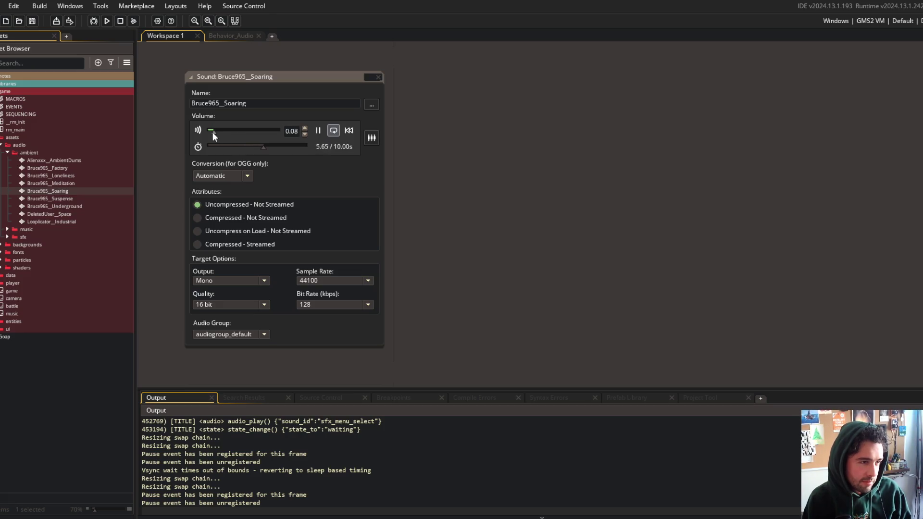
pyautogui.doubleClick(65, 206)
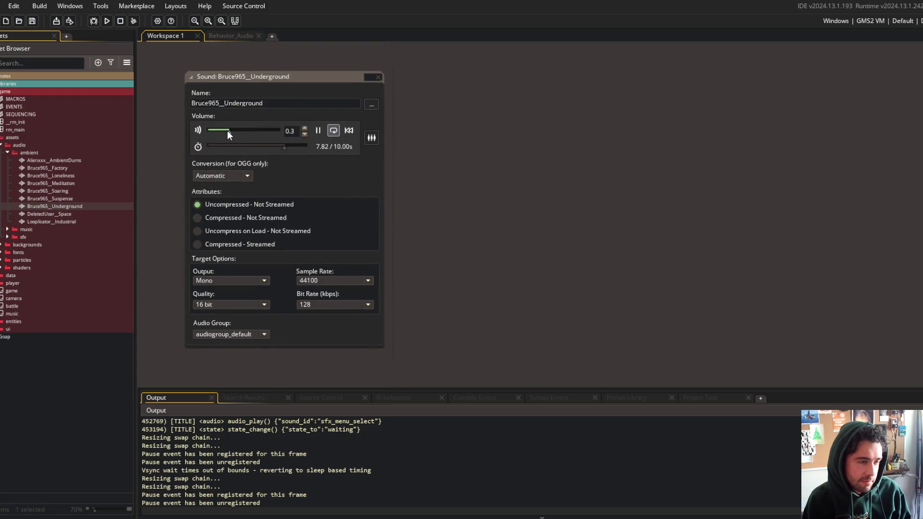
pyautogui.moveTo(227, 132); pyautogui.dragTo(209, 131)
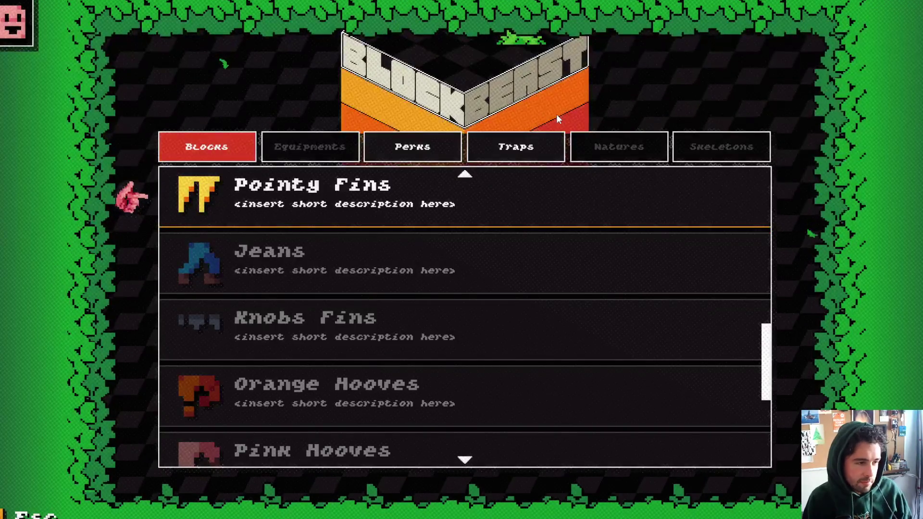
# Back out of the game's library, set Alienxxx_AmbientDums volume to 0.3, and return to the game
pyautogui.press('Escape')
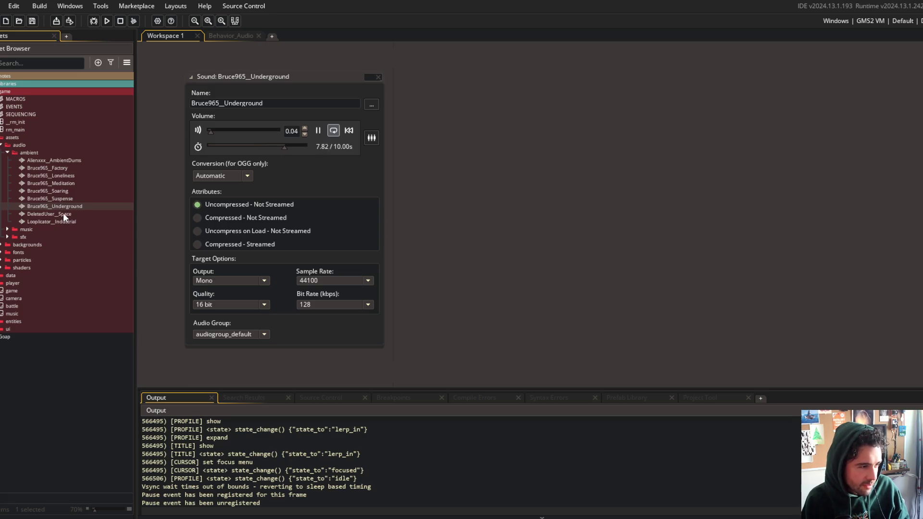
pyautogui.doubleClick(60, 160)
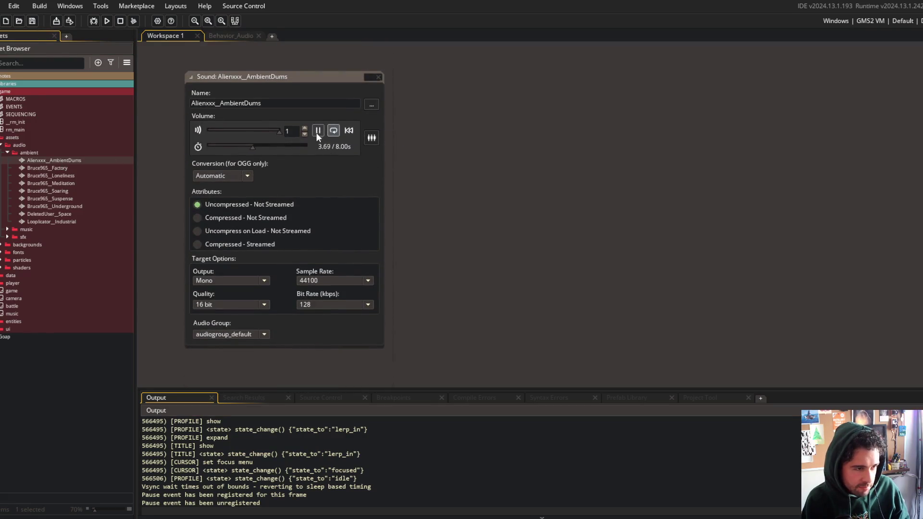
pyautogui.moveTo(277, 131); pyautogui.dragTo(226, 131)
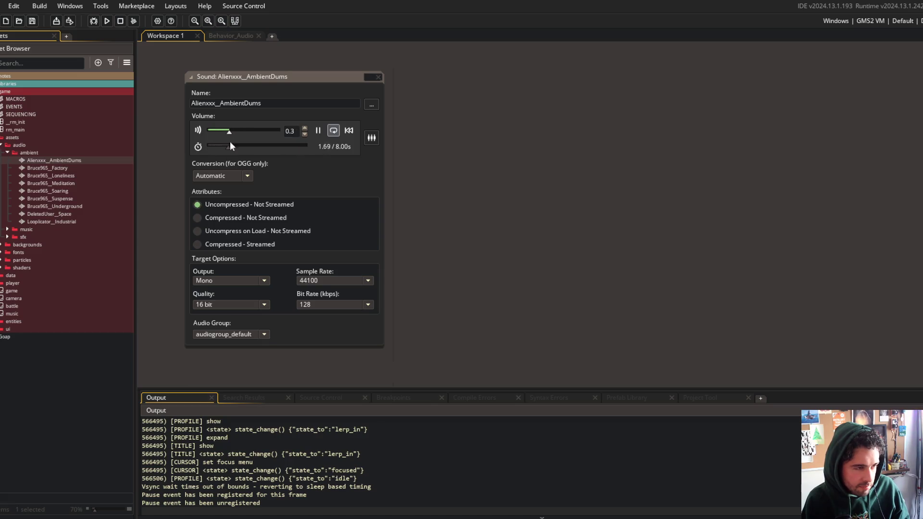
pyautogui.click(461, 515)
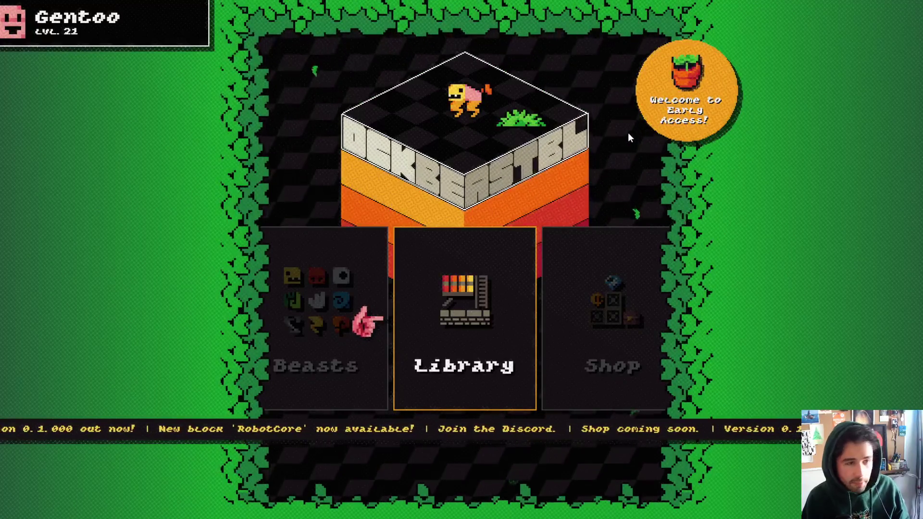
# Preview Looplicator_Industrial and lower its volume to about 0.39, then return to the game
pyautogui.hotkey('alt', 'Tab')
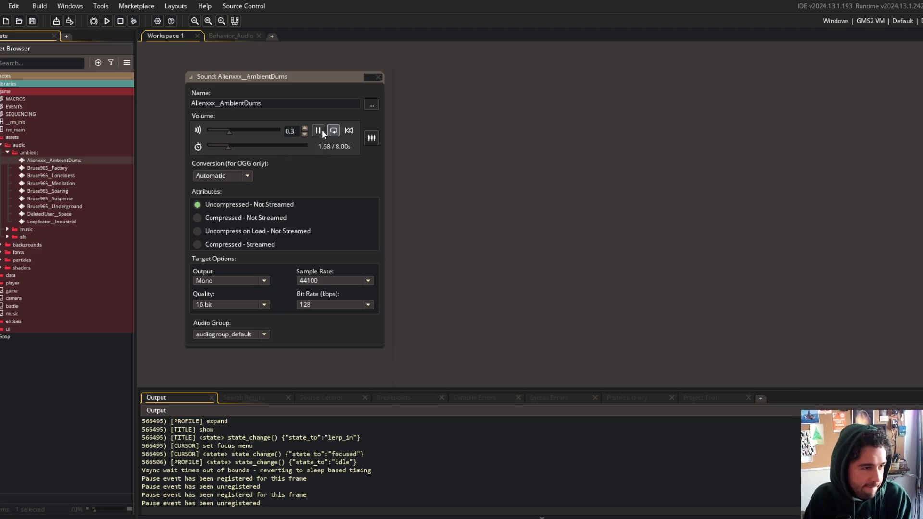
pyautogui.doubleClick(64, 223)
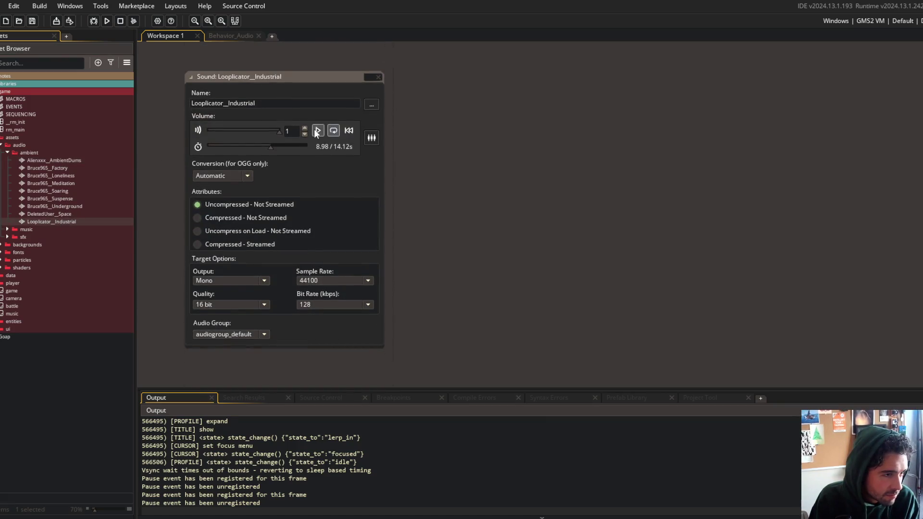
pyautogui.click(317, 131)
pyautogui.moveTo(278, 131); pyautogui.dragTo(235, 128)
pyautogui.hotkey('alt', 'Tab')
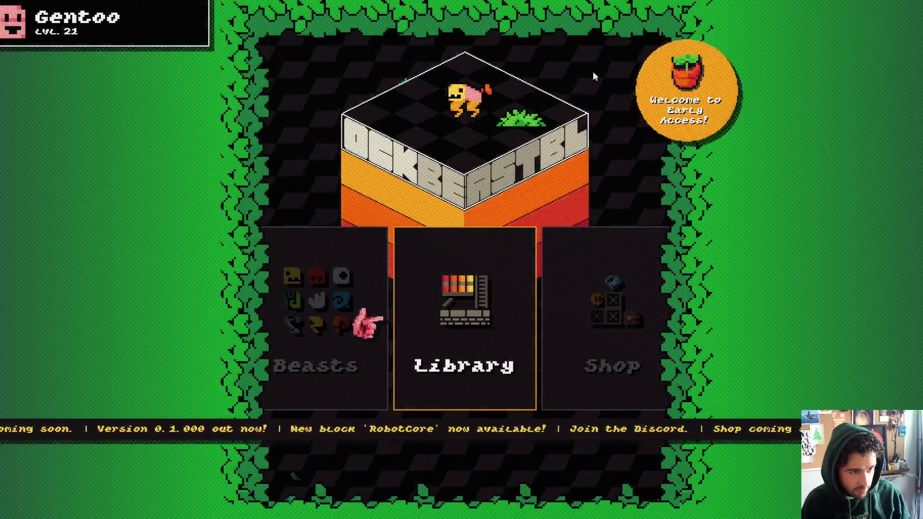
# Take the game out of fullscreen and set Bruce965_Underground's volume to about 0.2
pyautogui.hotkey('alt', 'Return')
pyautogui.hotkey('alt', 'Tab')
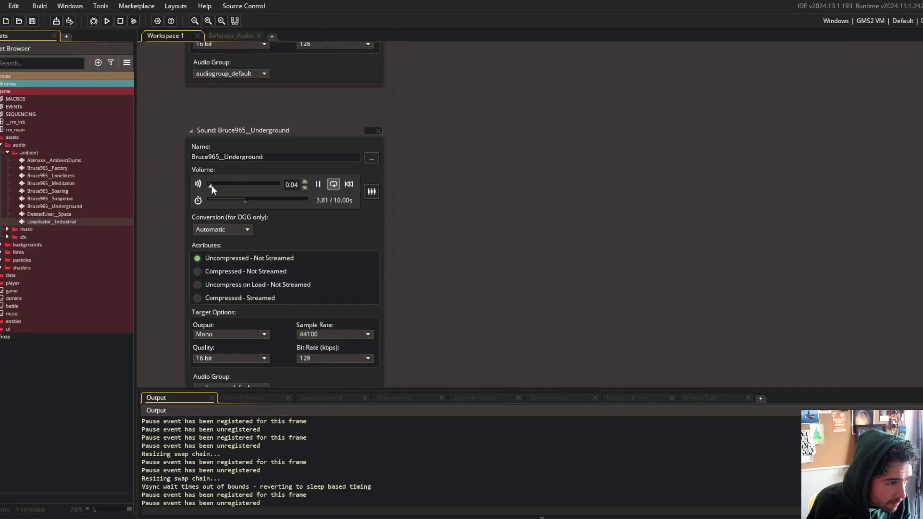
pyautogui.moveTo(212, 185); pyautogui.dragTo(224, 189)
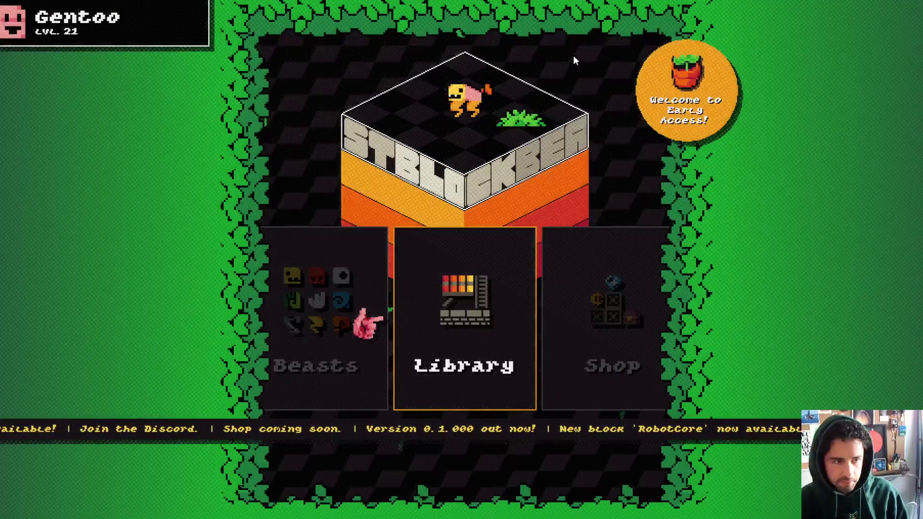
# Open the Library's Blocks list, pause the sound preview, scroll it, then view Traps and exit
pyautogui.press('Right')
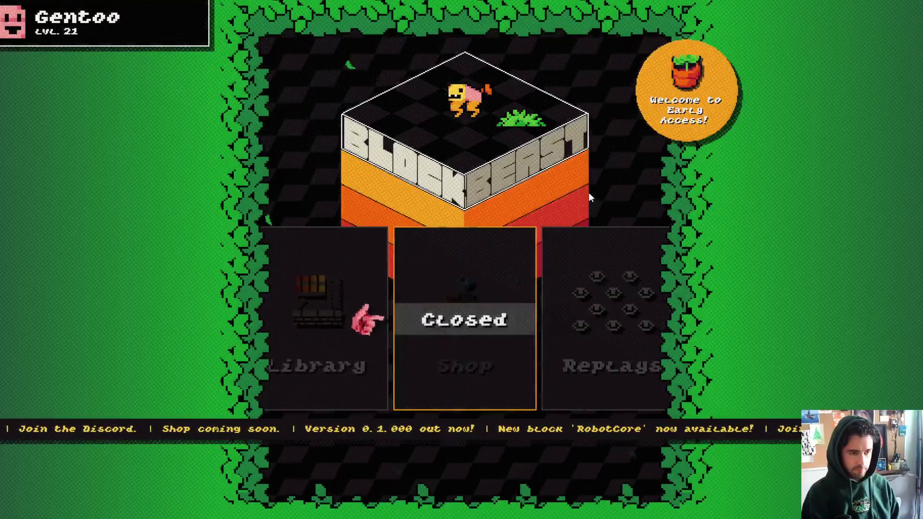
pyautogui.press('Left')
pyautogui.press('Left')
pyautogui.press('Return')
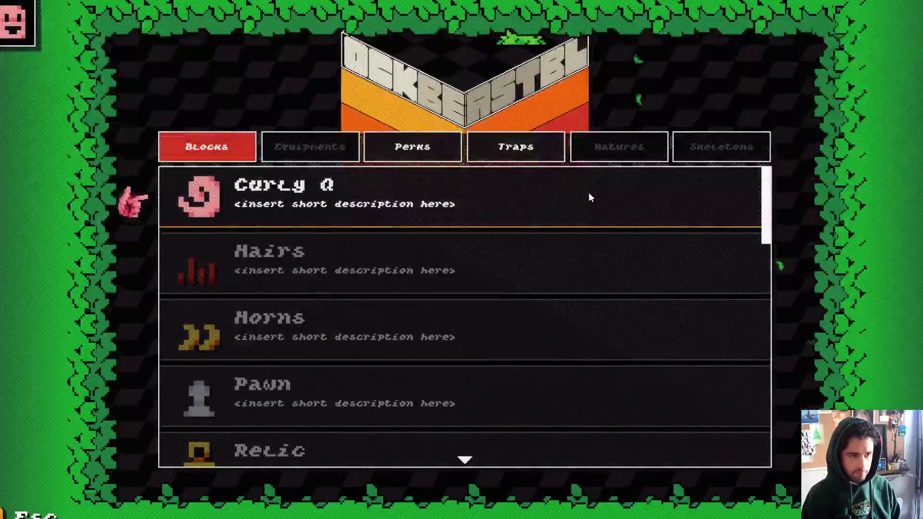
pyautogui.press('Down')
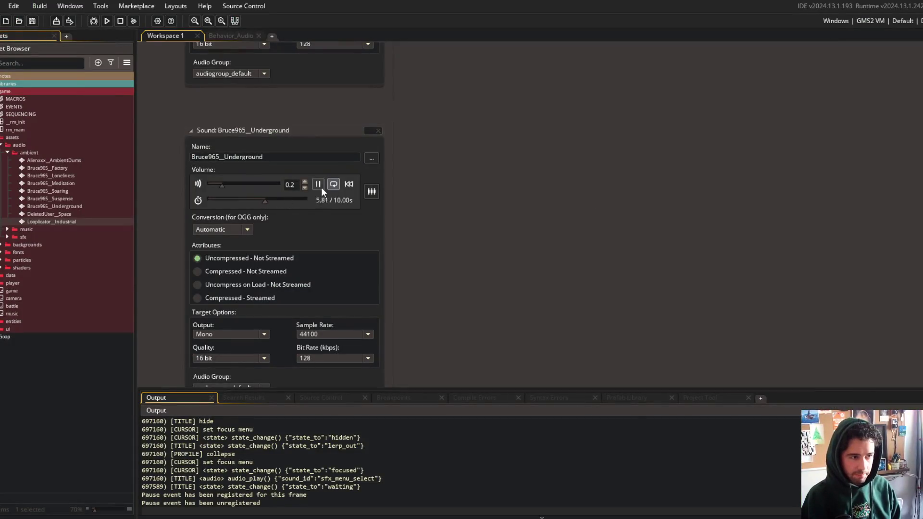
pyautogui.click(322, 187)
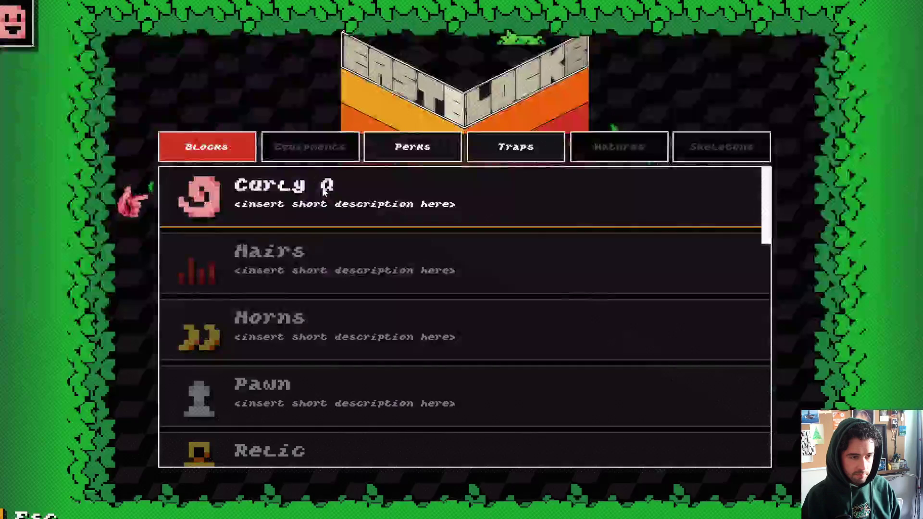
pyautogui.scroll(-2, 380, 209)
pyautogui.scroll(2, 380, 209)
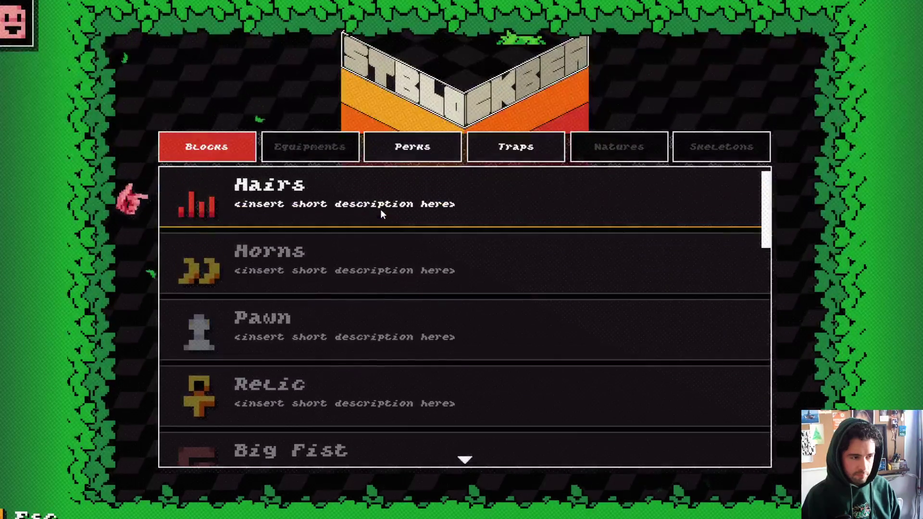
pyautogui.press('Right')
pyautogui.press('Right')
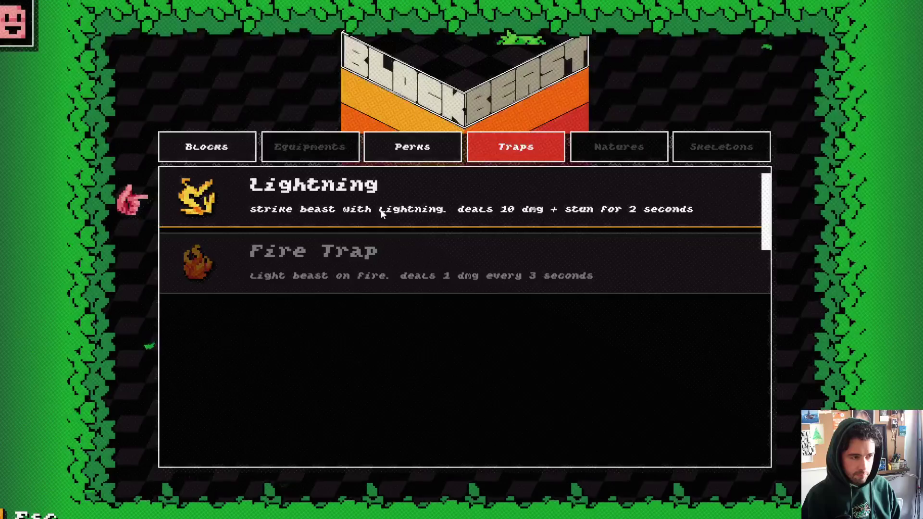
pyautogui.press('Escape')
# Open the Battle mode choices and highlight Online over CPU
pyautogui.press('Left')
pyautogui.press('Left')
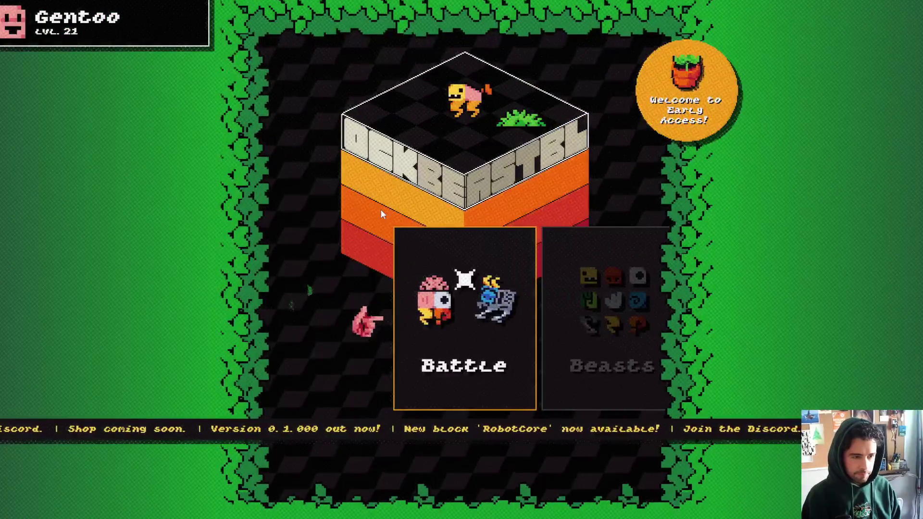
pyautogui.press('Return')
pyautogui.press('Right')
pyautogui.press('Left')
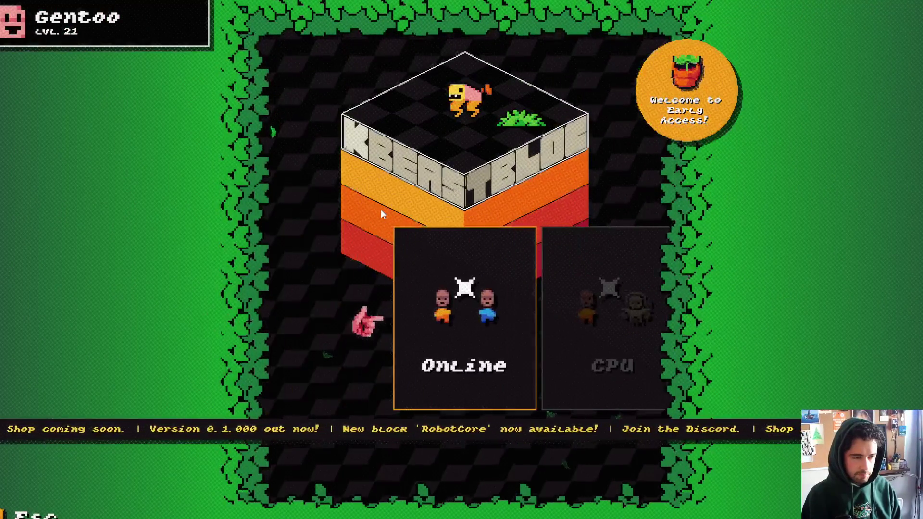
# Start an online match with the TREX preset beast and select the rock item slot
pyautogui.press('Return')
pyautogui.press('Return')
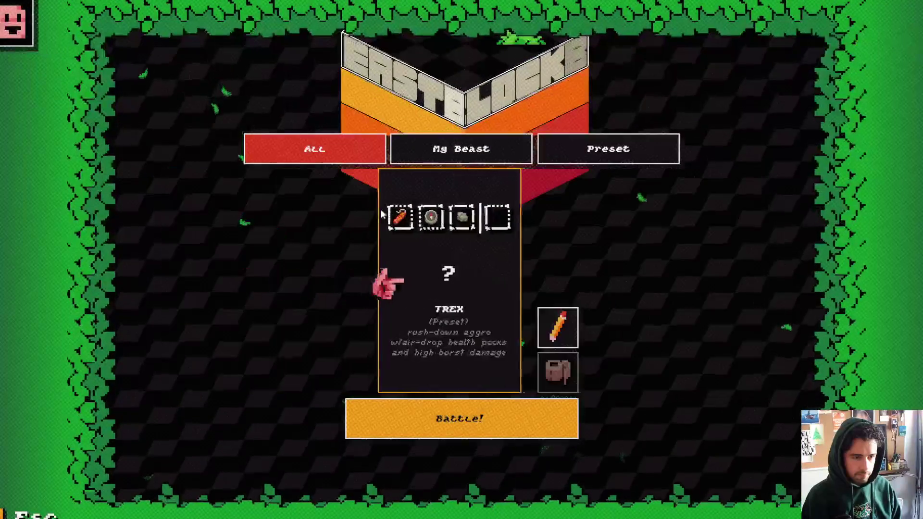
pyautogui.press('Return')
pyautogui.press('Escape')
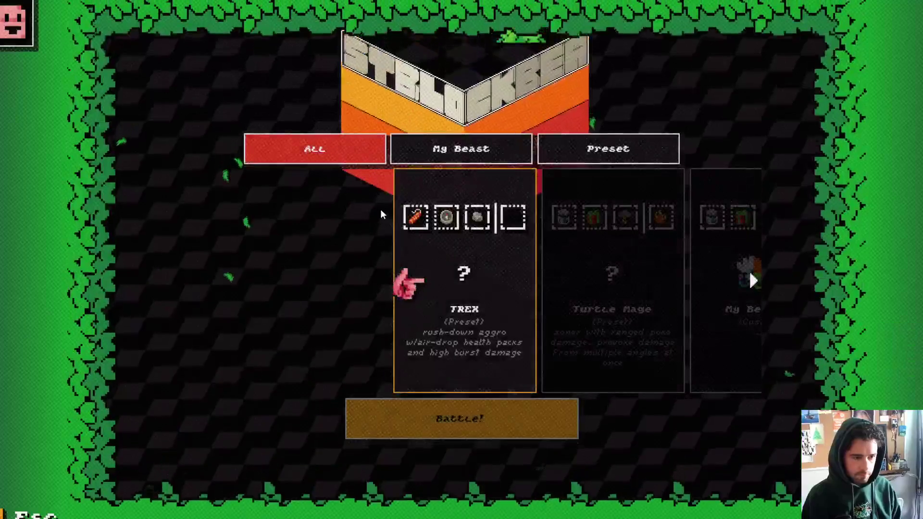
pyautogui.press('Return')
pyautogui.press('Return')
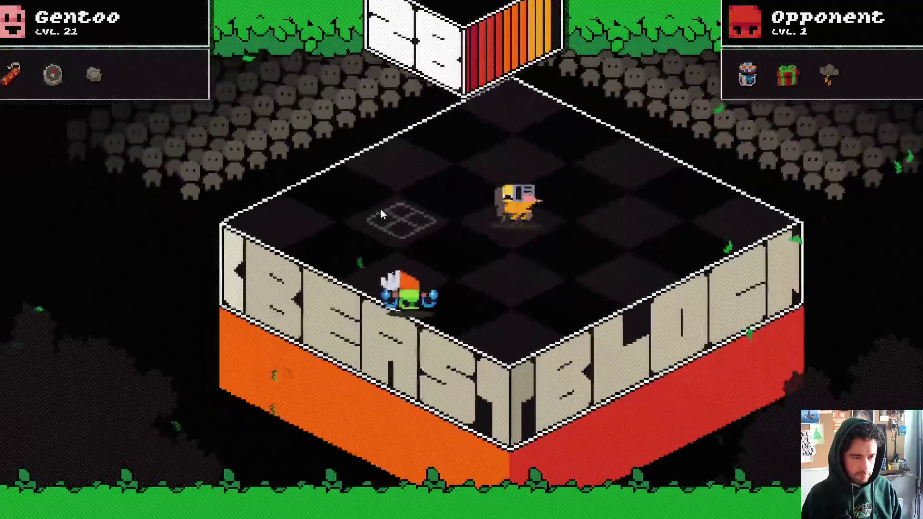
pyautogui.press('3')
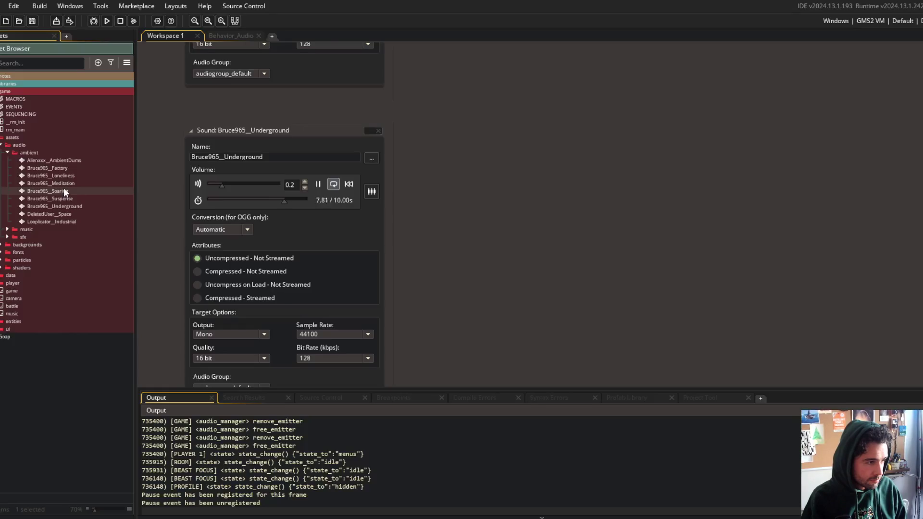
# Open Bruce965_Soaring, then in the game delete My Beast 1 and battle with TREX
pyautogui.doubleClick(64, 189)
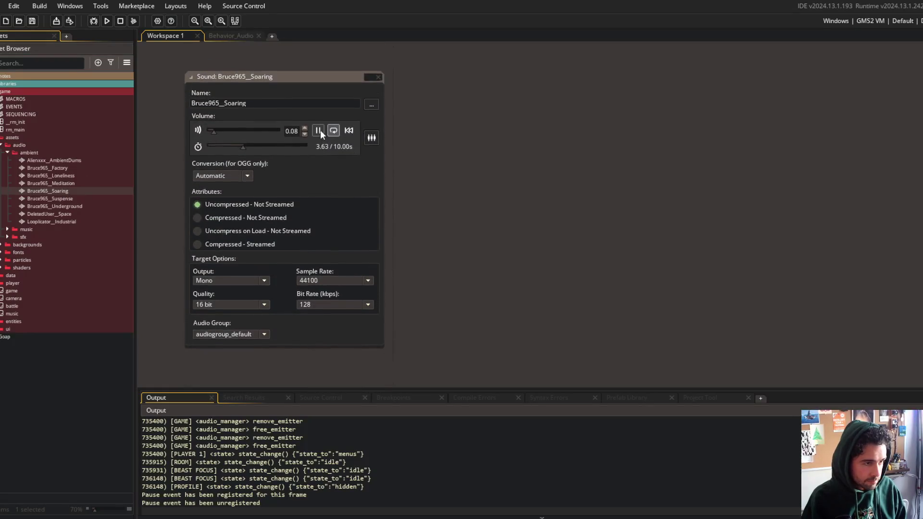
pyautogui.hotkey('alt', 'Tab')
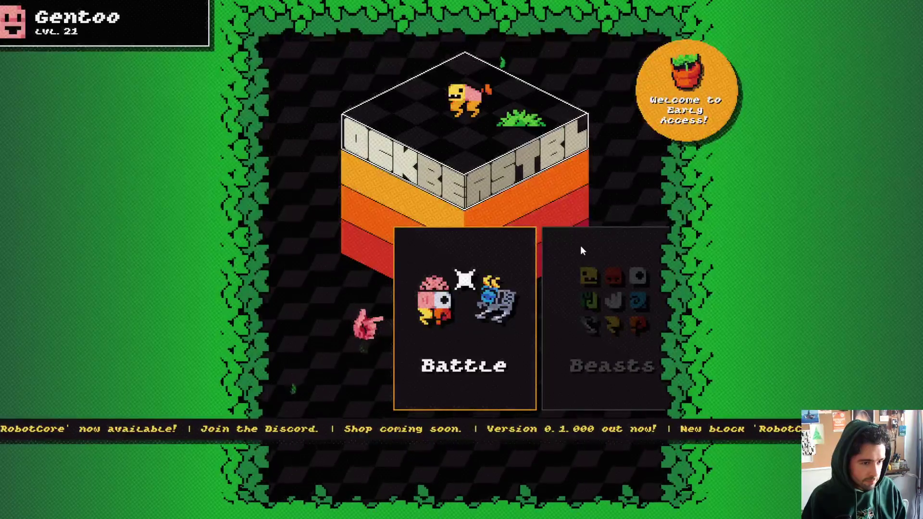
pyautogui.press('Return')
pyautogui.press('Return')
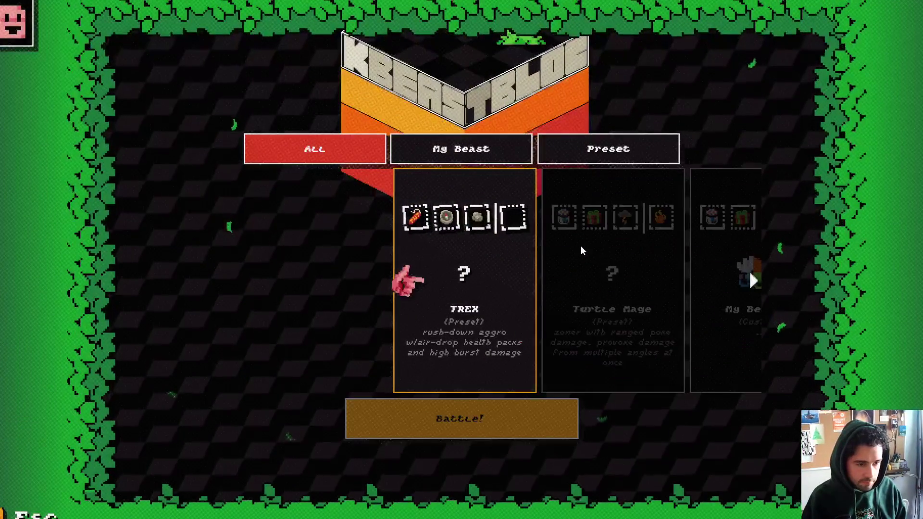
pyautogui.press('Right')
pyautogui.press('Right')
pyautogui.press('Left')
pyautogui.press('Left')
pyautogui.press('Left')
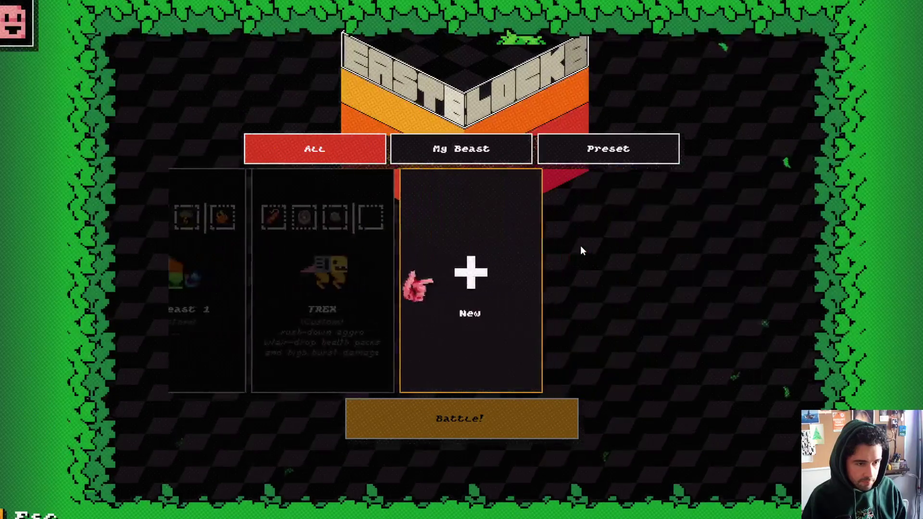
pyautogui.press('Left')
pyautogui.press('Left')
pyautogui.press('Return')
pyautogui.press('Down')
pyautogui.press('Return')
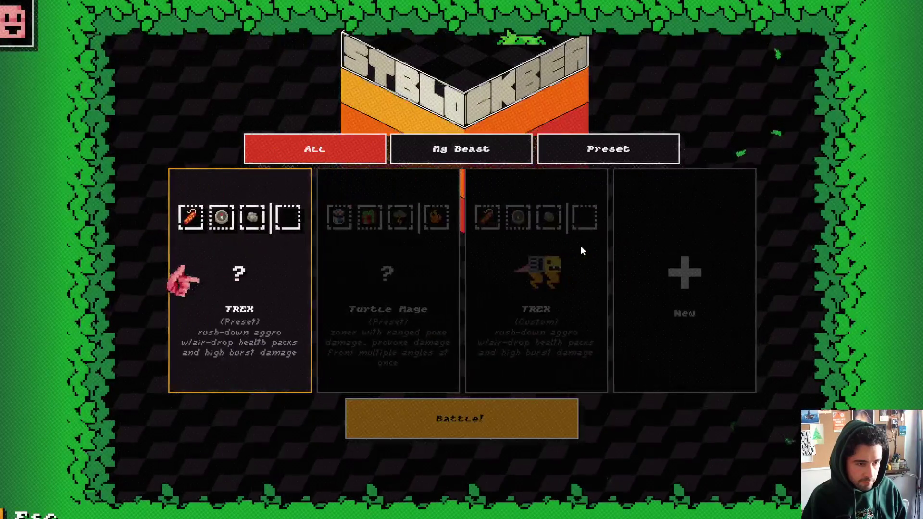
pyautogui.press('Return')
pyautogui.press('Return')
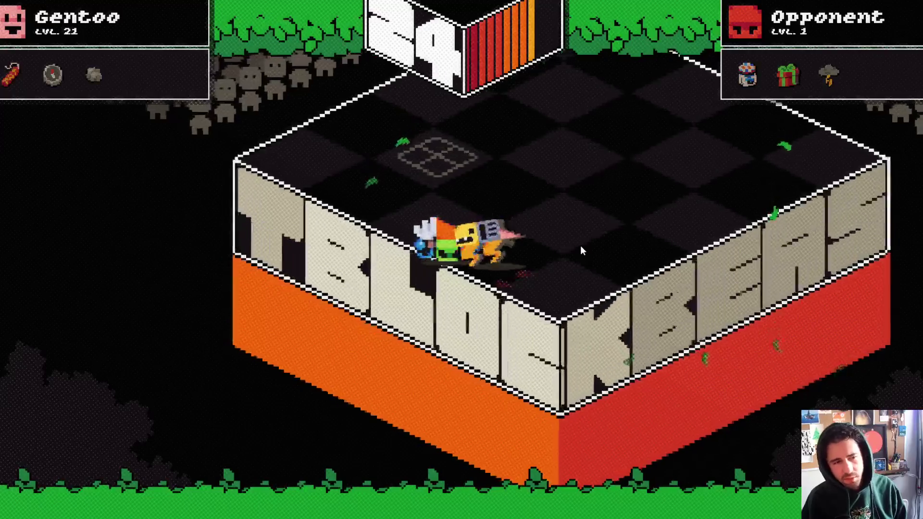
# Leave the battle, open the Library from the main menu, and switch back to GameMaker
pyautogui.press('Escape')
pyautogui.press('Return')
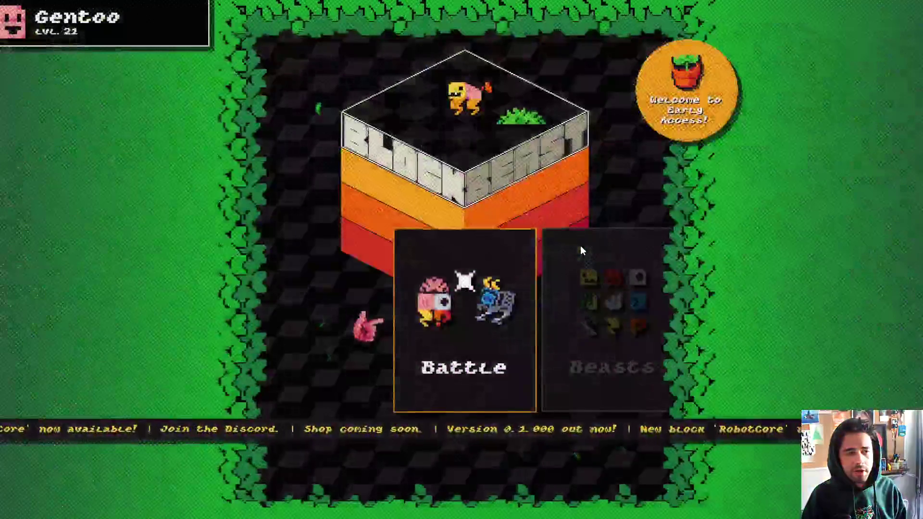
pyautogui.press('Right')
pyautogui.press('Return')
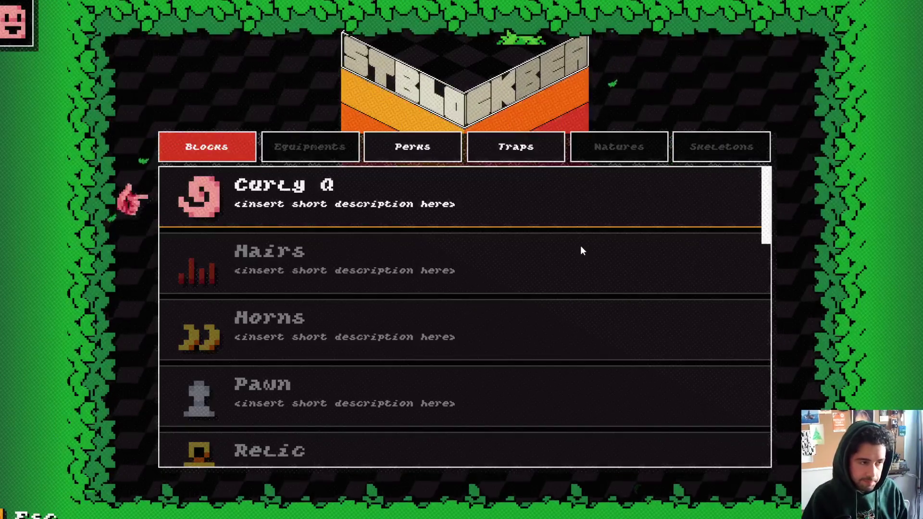
pyautogui.hotkey('alt', 'Tab')
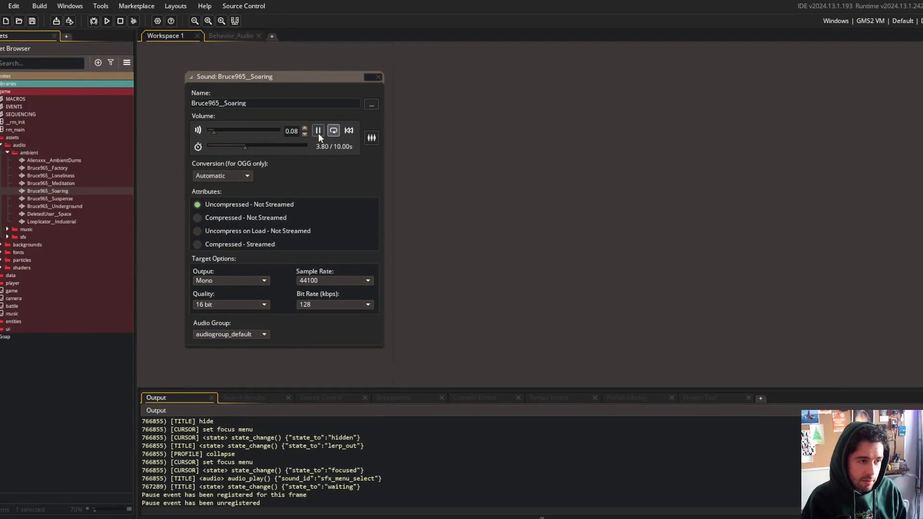
# Play the Bruce965_Soaring preview at volume 0.08 and bring up the sound editor's close options
pyautogui.click(317, 132)
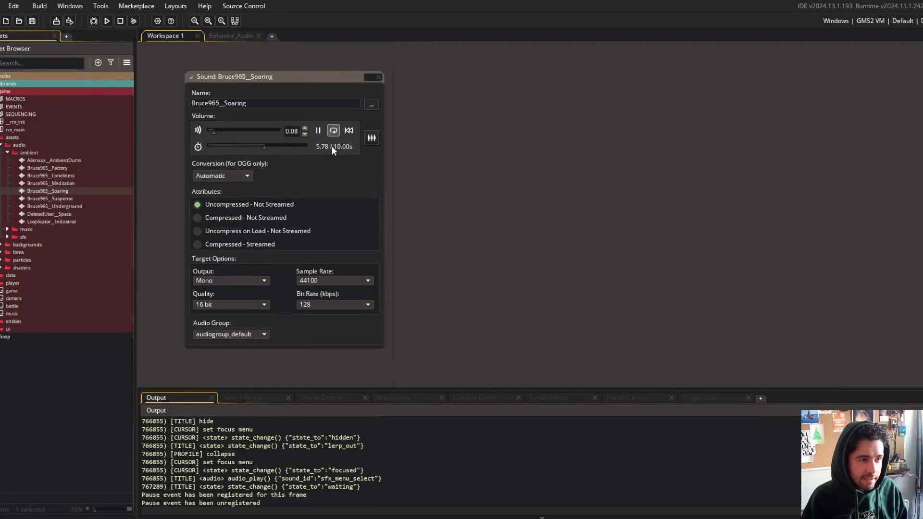
pyautogui.moveTo(330, 101); pyautogui.dragTo(177, 106)
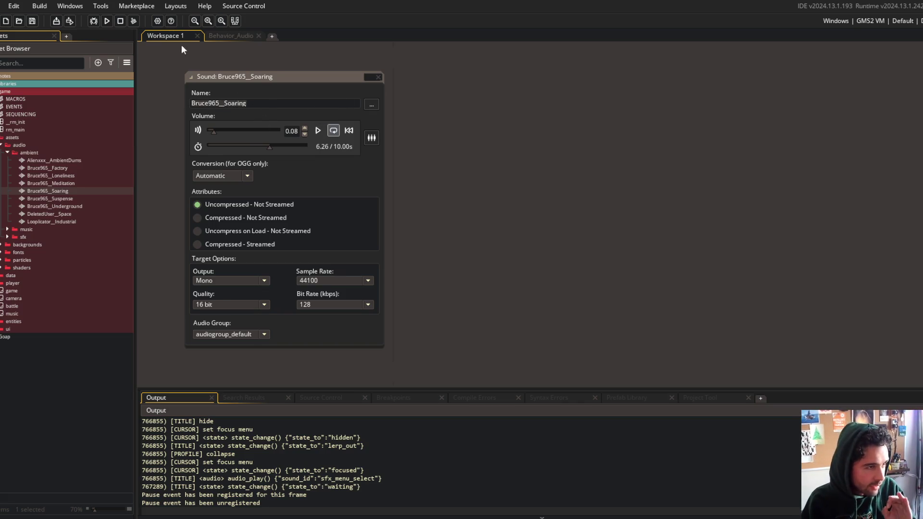
pyautogui.click(238, 36)
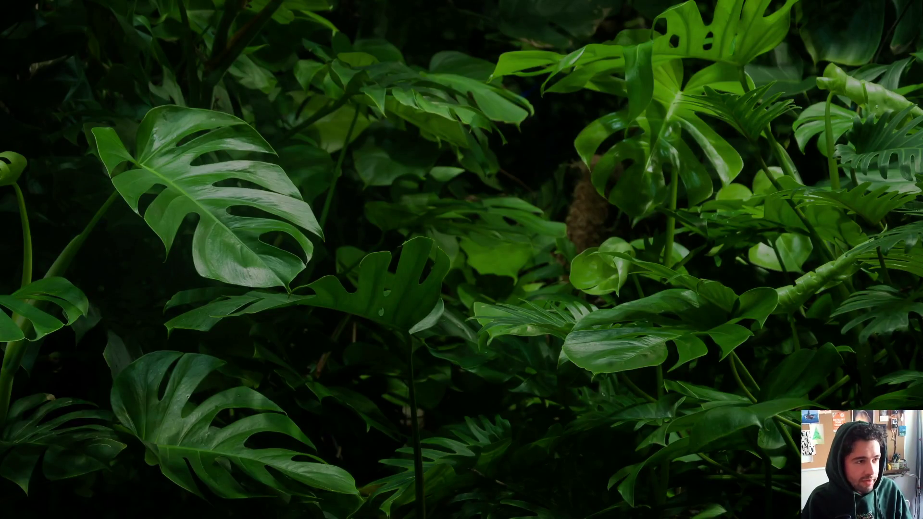
pyautogui.rightClick(298, 79)
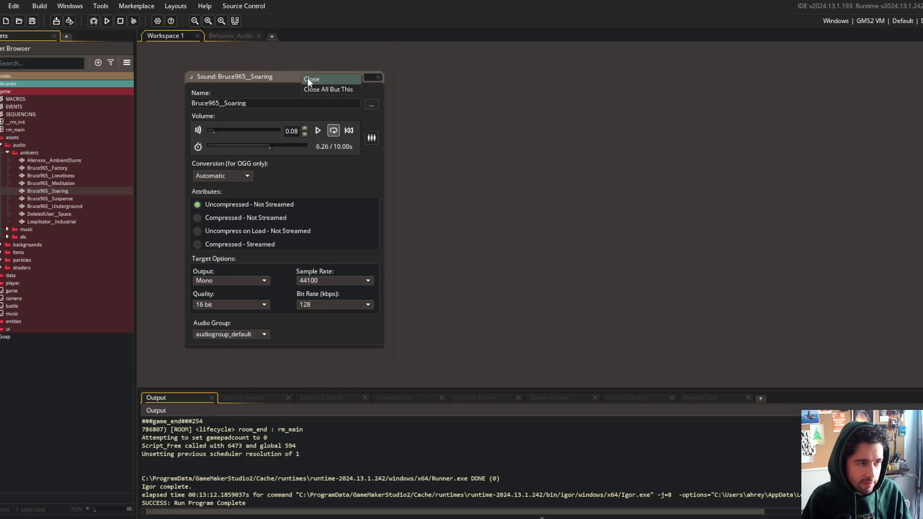
# Close and reopen the Bruce965_Soaring editor, then return to the Behavior_Audio code
pyautogui.click(309, 80)
pyautogui.click(233, 38)
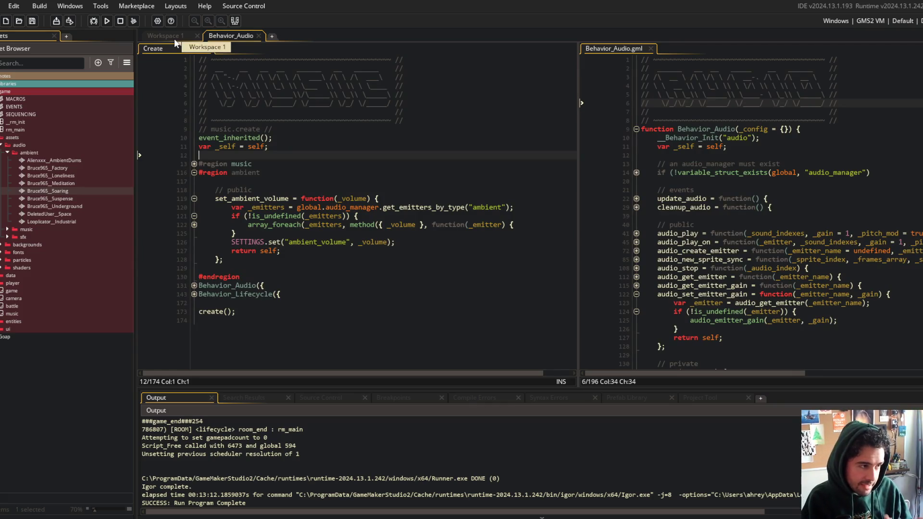
pyautogui.click(187, 39)
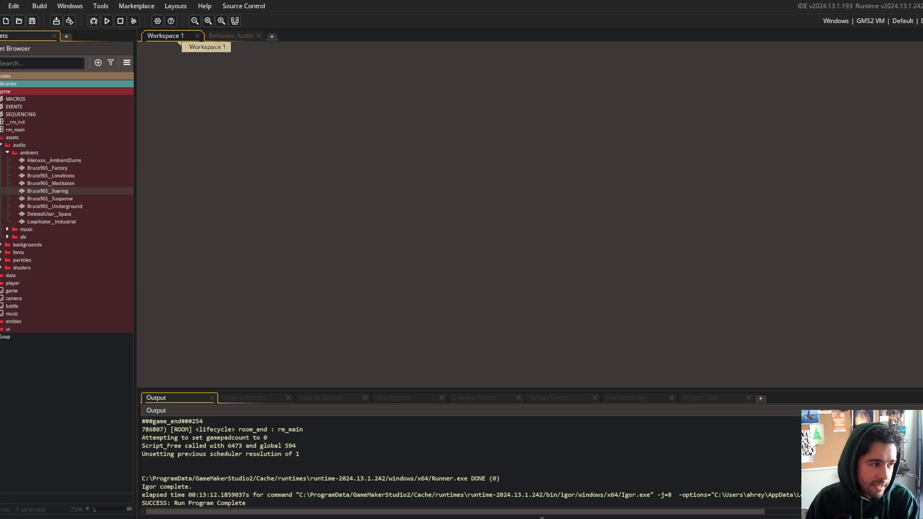
pyautogui.doubleClick(48, 191)
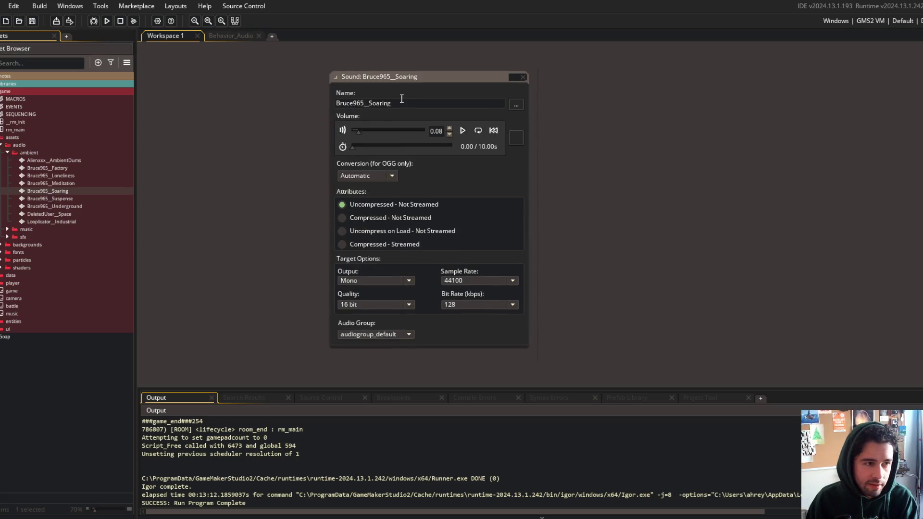
pyautogui.click(229, 37)
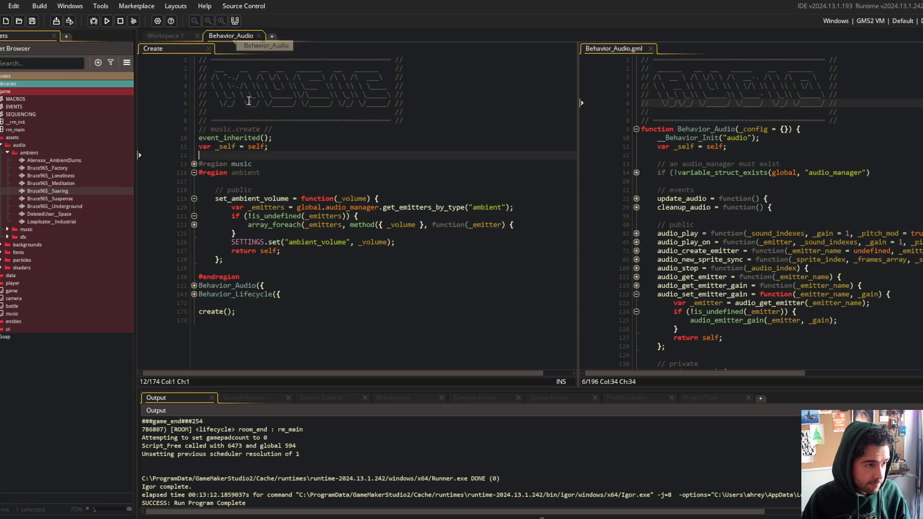
# Expand the Behavior_Audio and Behavior_Lifecycle blocks and the create body, ending at the public comment
pyautogui.click(194, 286)
pyautogui.click(194, 311)
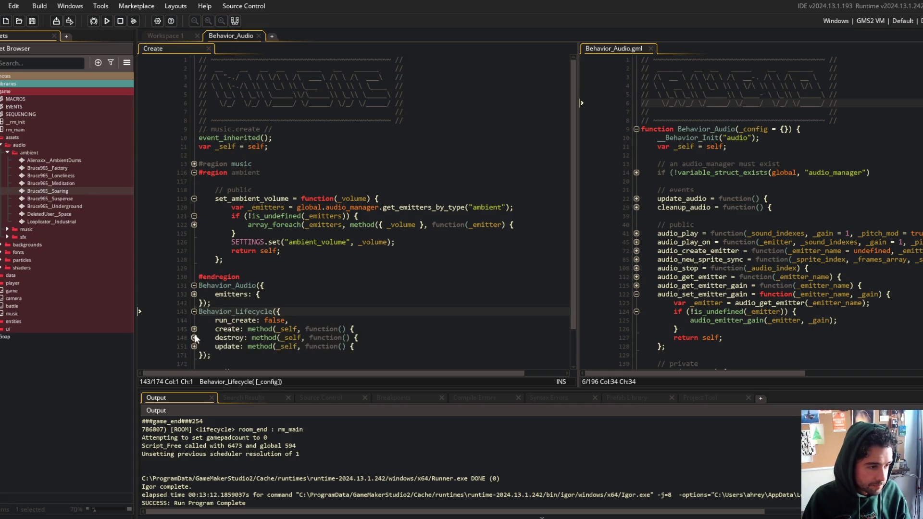
pyautogui.click(194, 329)
pyautogui.scroll(-1, 226, 216)
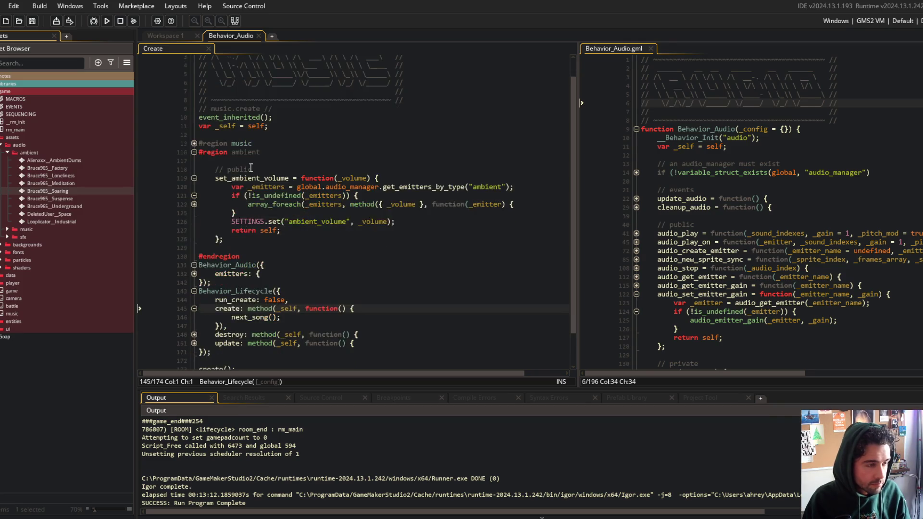
pyautogui.click(229, 160)
pyautogui.click(194, 144)
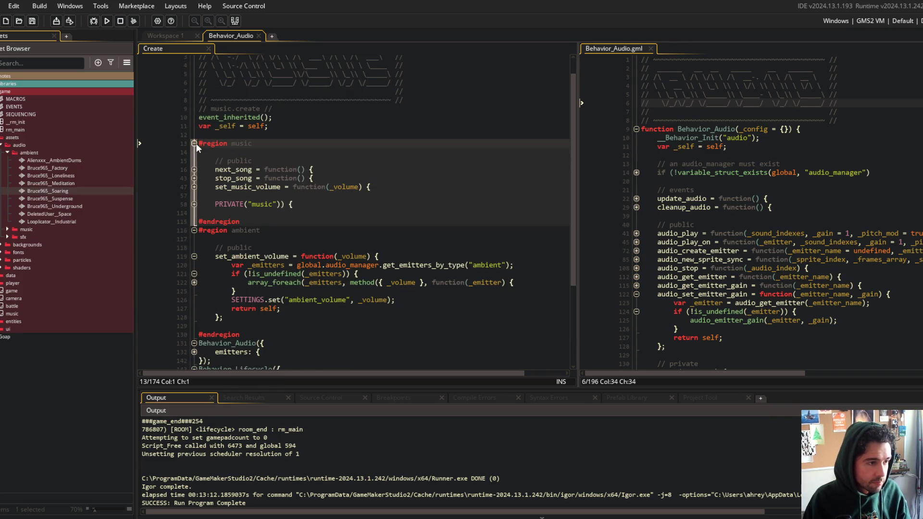
pyautogui.click(194, 144)
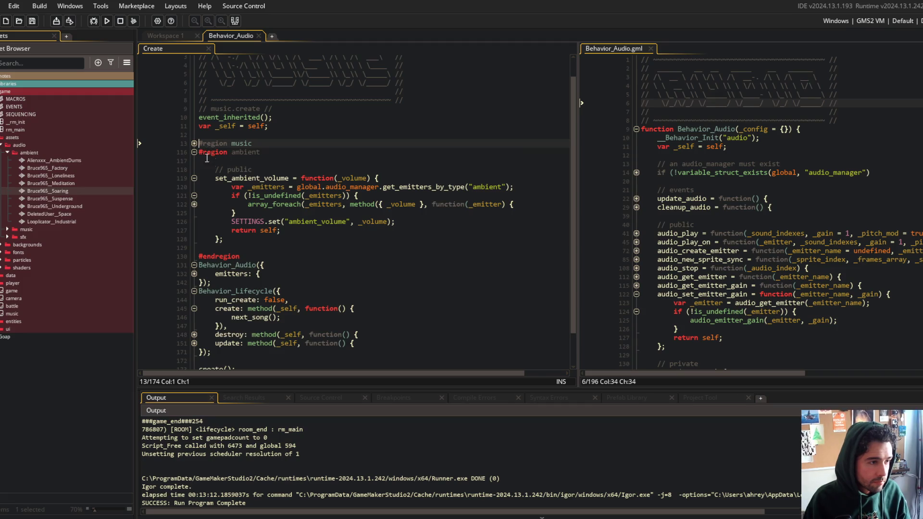
pyautogui.click(258, 170)
# Add an empty start_ambient = function(_sound_index) { } and save
pyautogui.press('Return')
pyautogui.write('start_a')
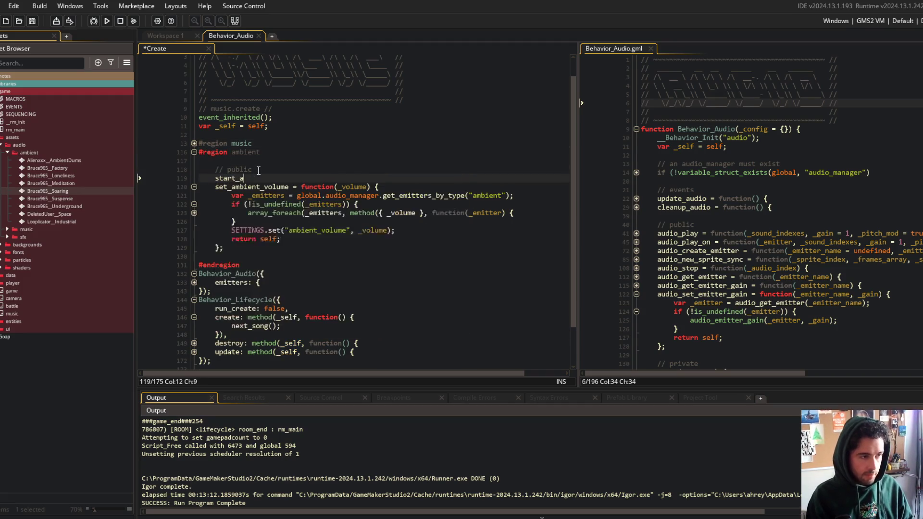
pyautogui.write('mbient = function(')
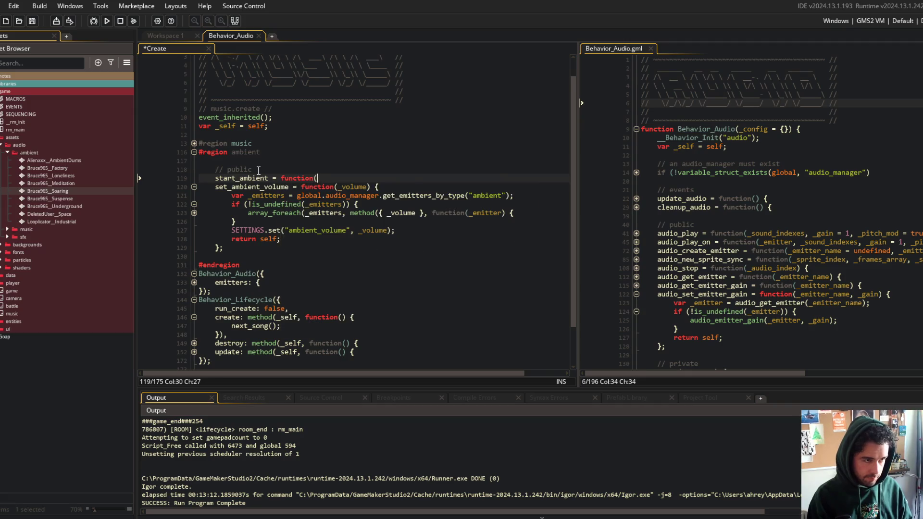
pyautogui.write('_sound_index) {')
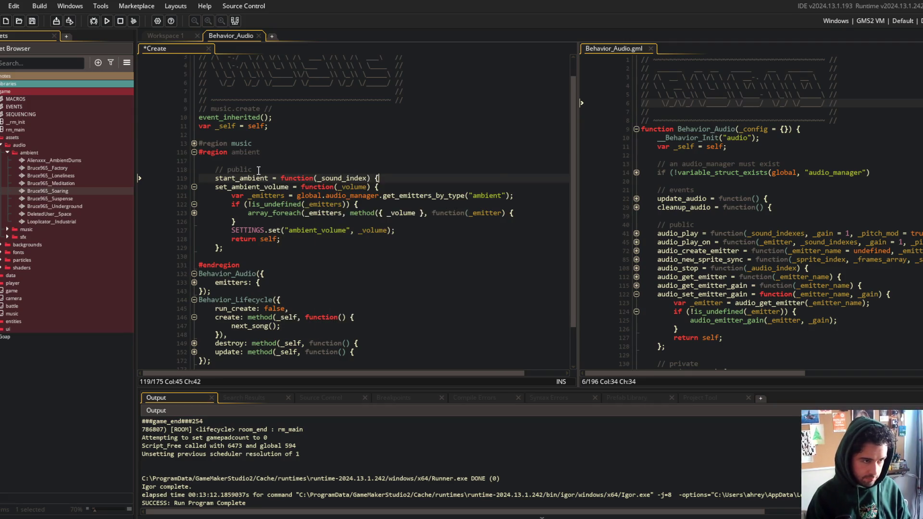
pyautogui.press('Return')
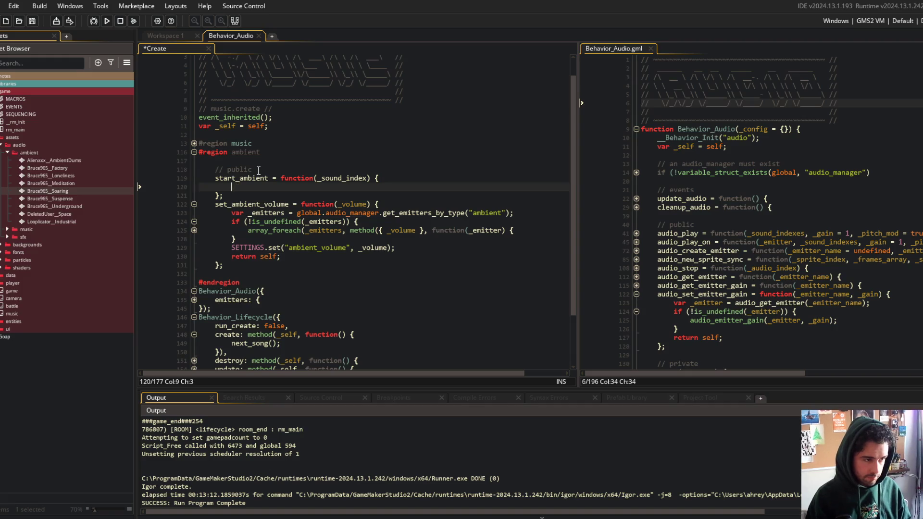
pyautogui.hotkey('ctrl', 's')
# Add a // private comment section with a new block below set_ambient_volume
pyautogui.scroll(-2, 289, 192)
pyautogui.click(322, 216)
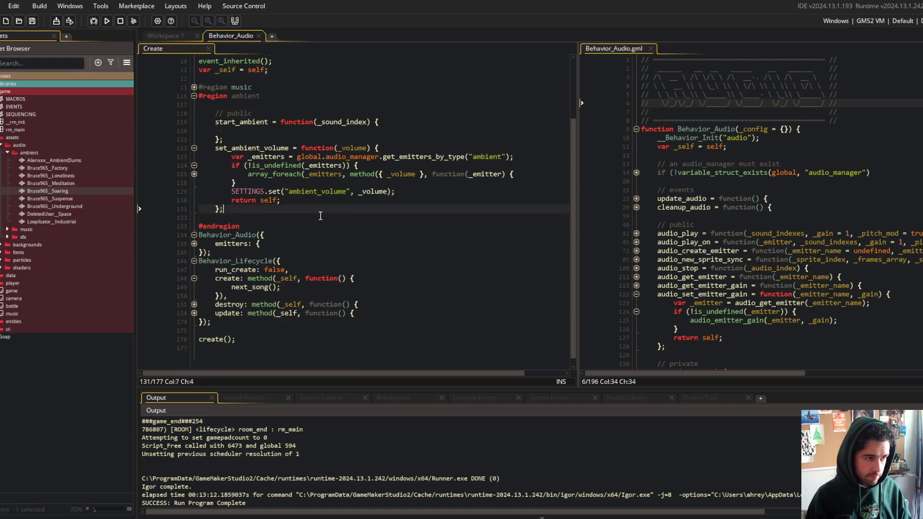
pyautogui.press('Return')
pyautogui.press('Return')
pyautogui.press('Up')
pyautogui.press('Tab')
pyautogui.write('// private')
pyautogui.press('Return')
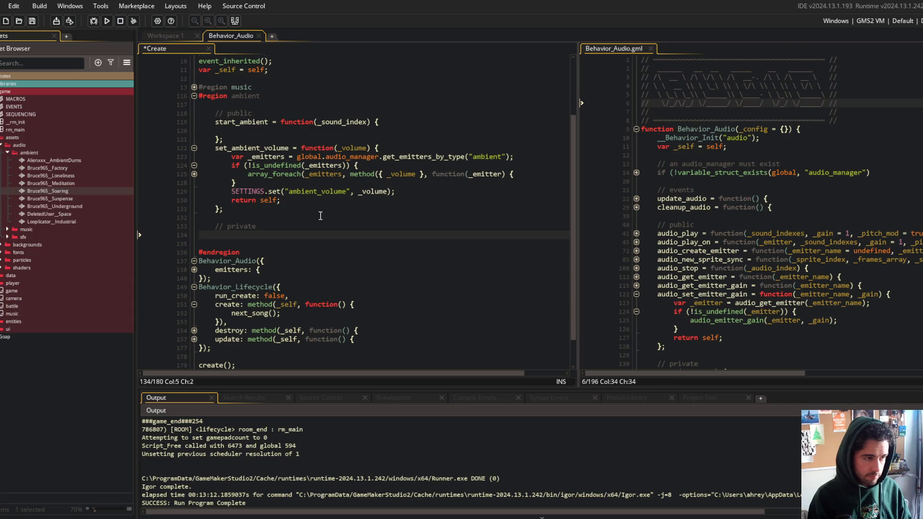
pyautogui.press('BackSpace')
pyautogui.press('BackSpace')
pyautogui.press('BackSpace')
pyautogui.write('TE("ambient')
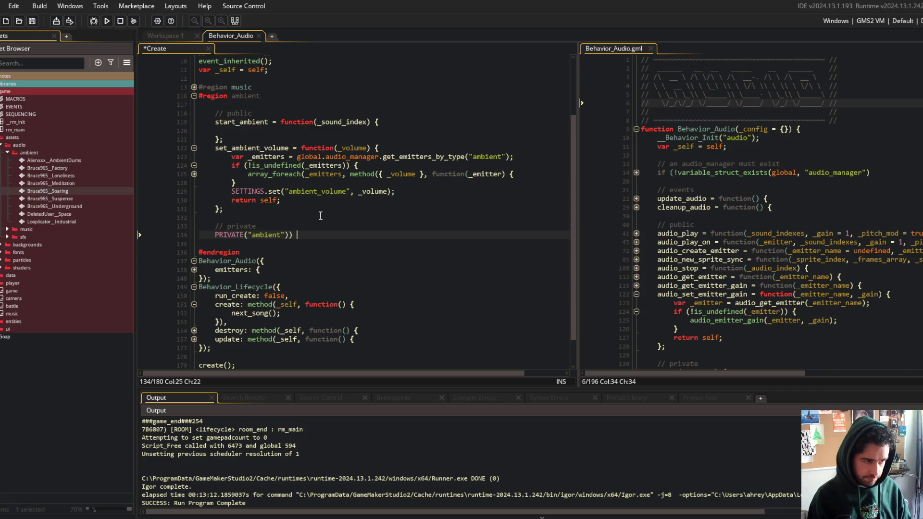
pyautogui.write('{')
pyautogui.press('Return')
pyautogui.hotkey('ctrl', 's')
# Declare ambient_playing = undefined; in the private section and save
pyautogui.press('Down')
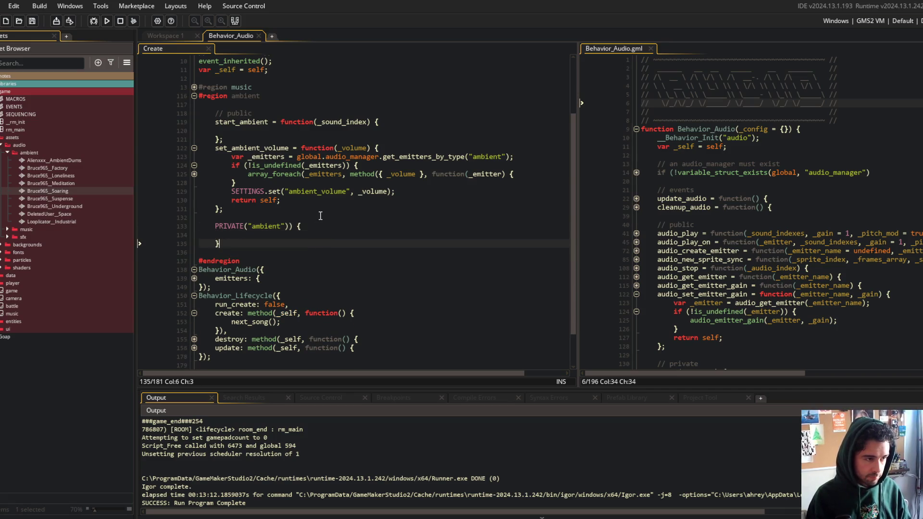
pyautogui.write(';')
pyautogui.press('Up')
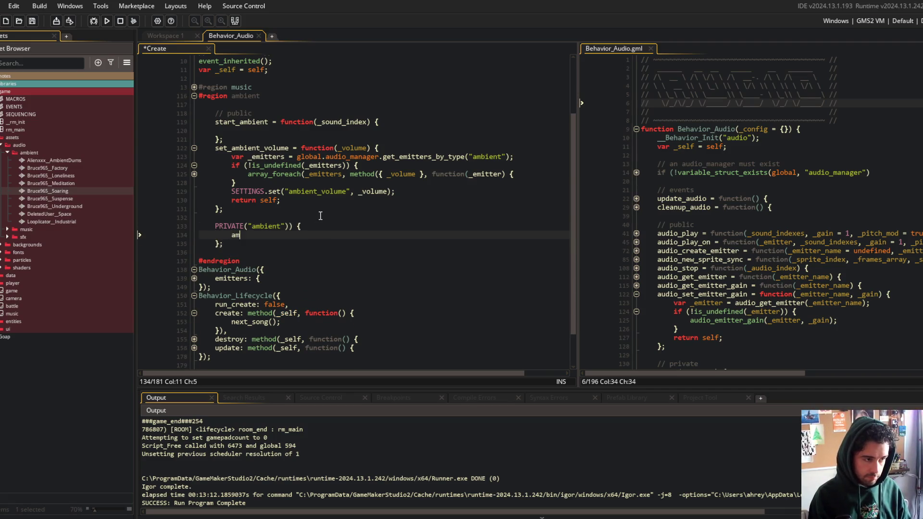
pyautogui.write('bient_playing = un')
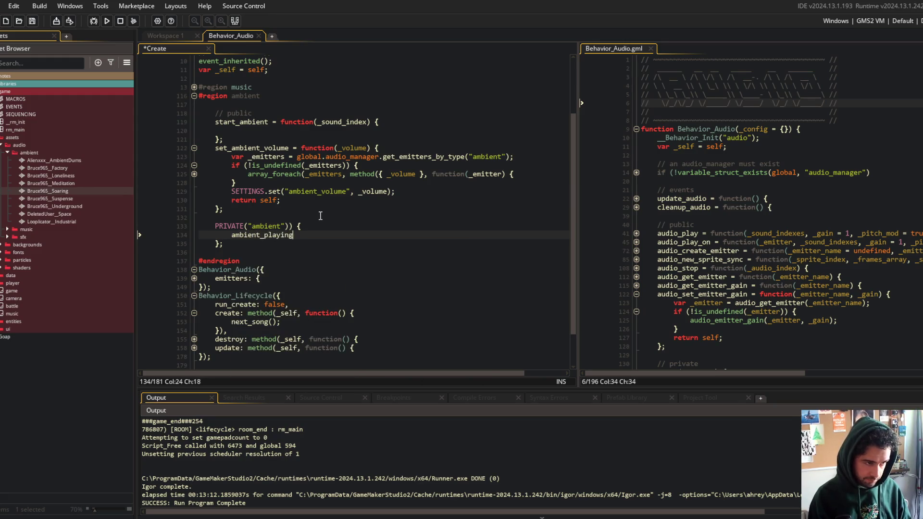
pyautogui.write('defined;')
pyautogui.hotkey('ctrl', 's')
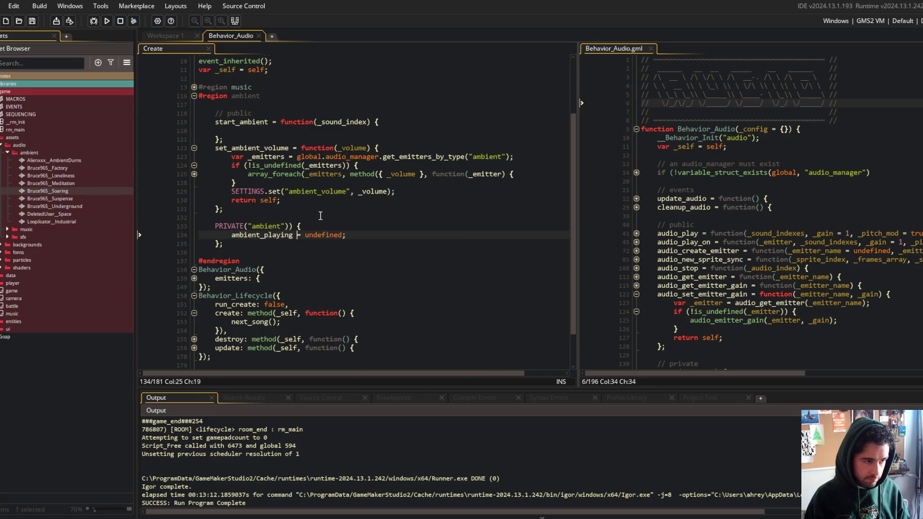
# Store audio_play_on("ambient", _sound_index, _gain, ...) into __.ambient.ambient_playing inside start_ambient and save
pyautogui.press('Up')
pyautogui.press('Up')
pyautogui.press('Up')
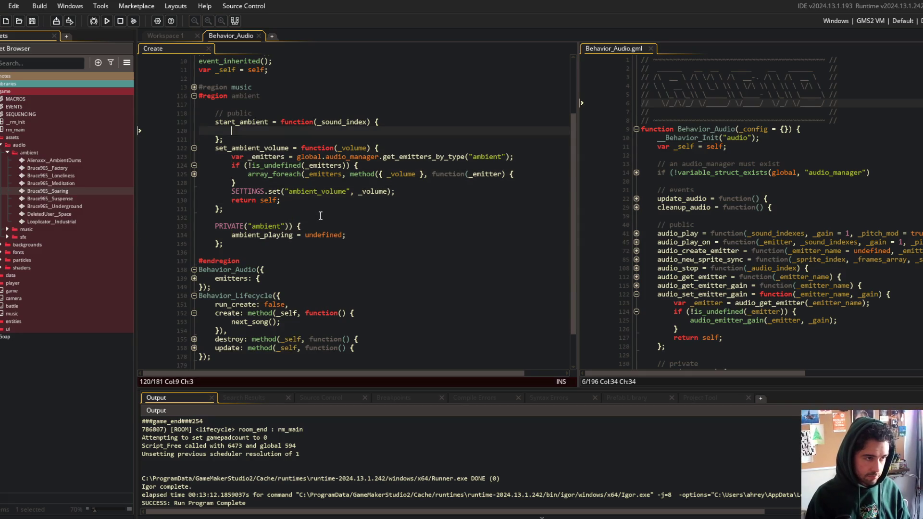
pyautogui.write('__.ambient.')
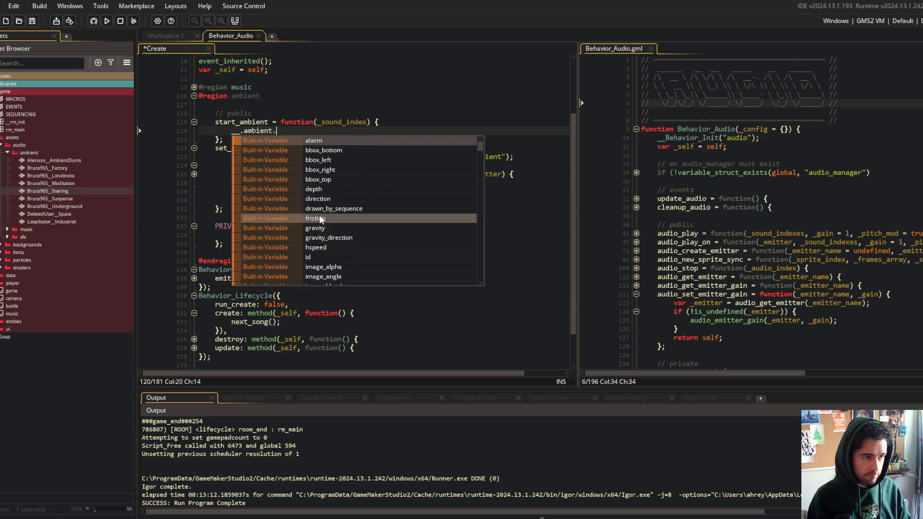
pyautogui.write('ambient_playing = ')
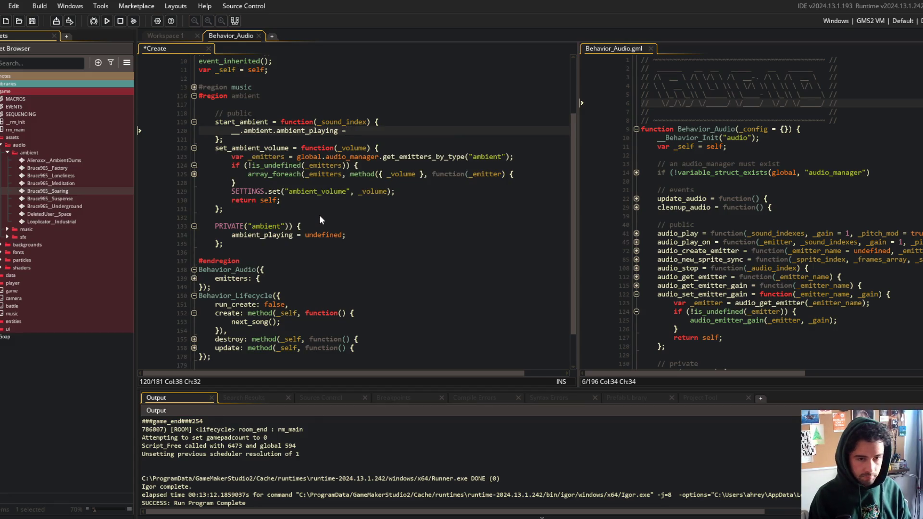
pyautogui.write('audio_play_on("')
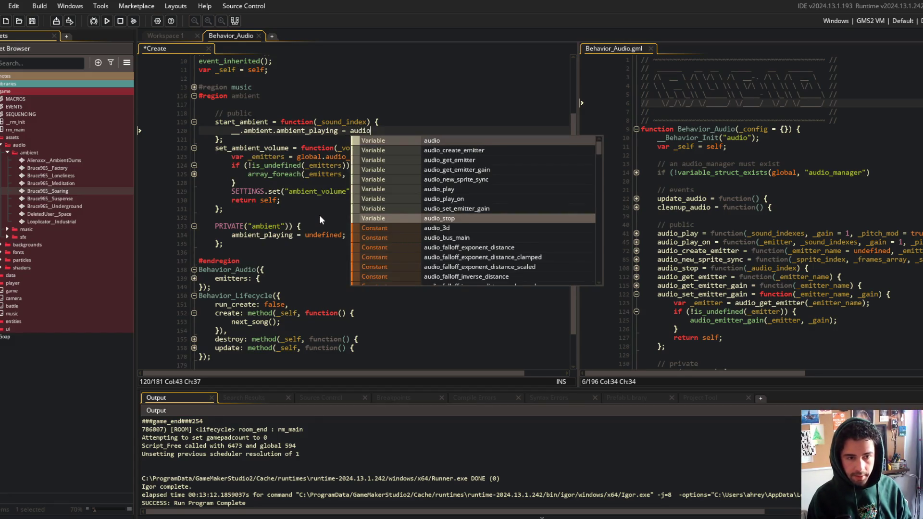
pyautogui.write('ambi')
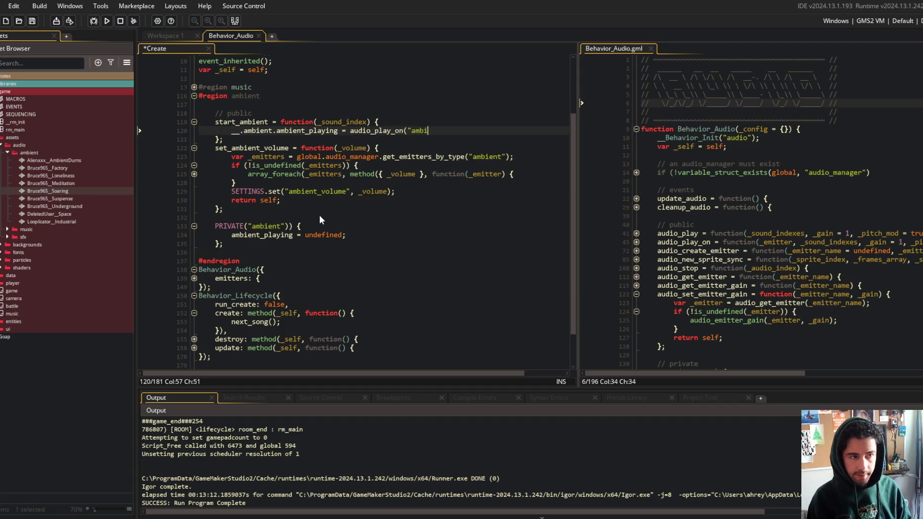
pyautogui.write('ent", _sound')
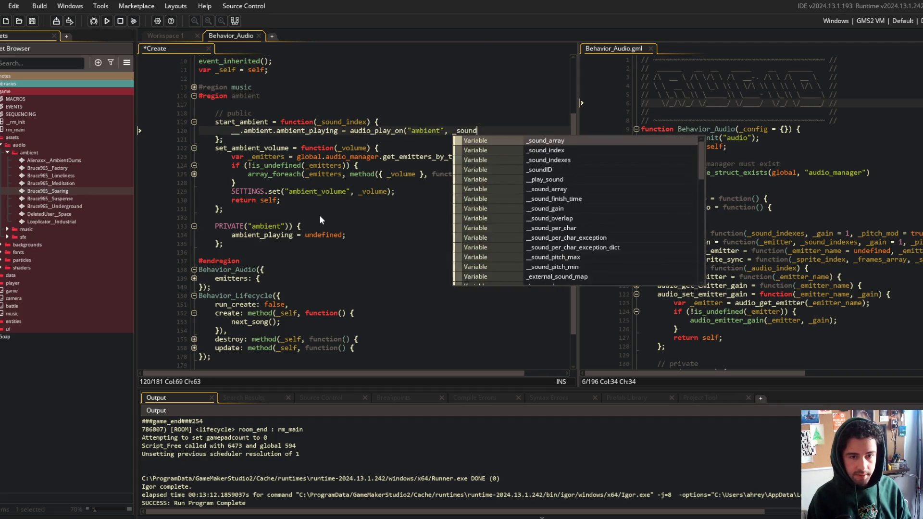
pyautogui.write('_index, _')
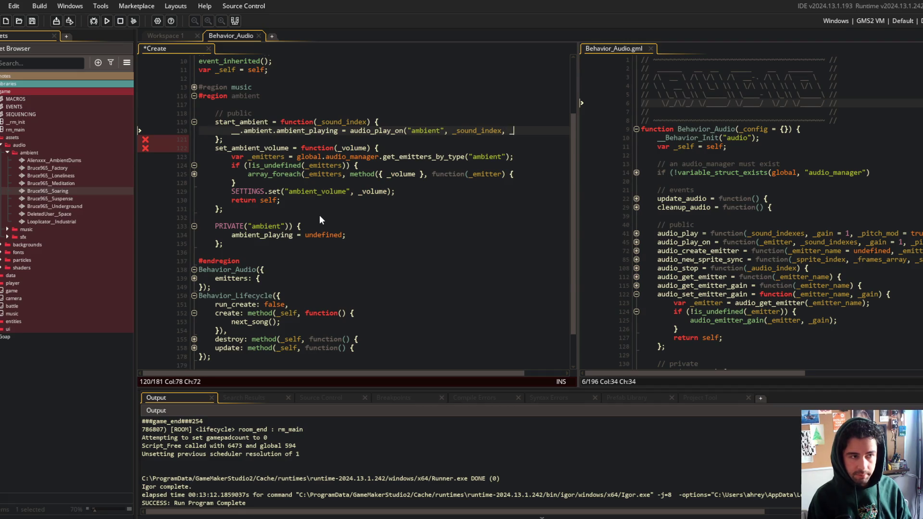
pyautogui.write('gain, false')
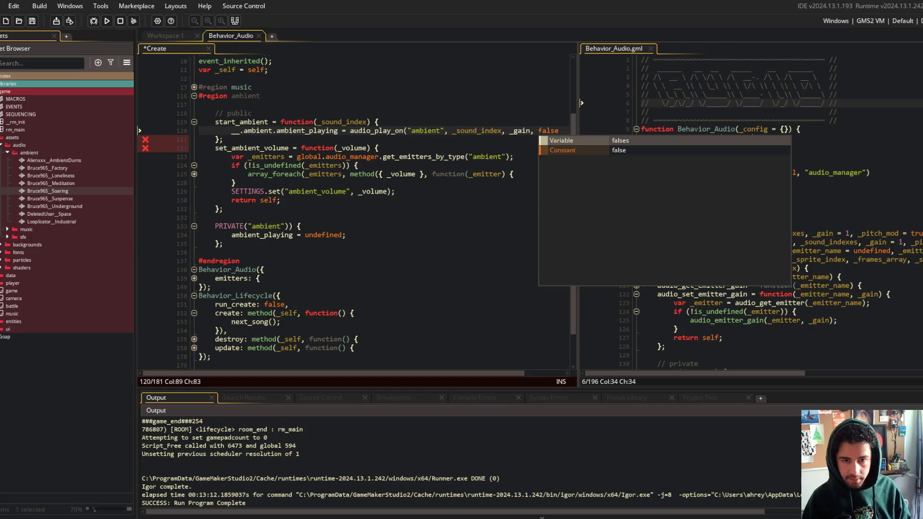
pyautogui.click(673, 207)
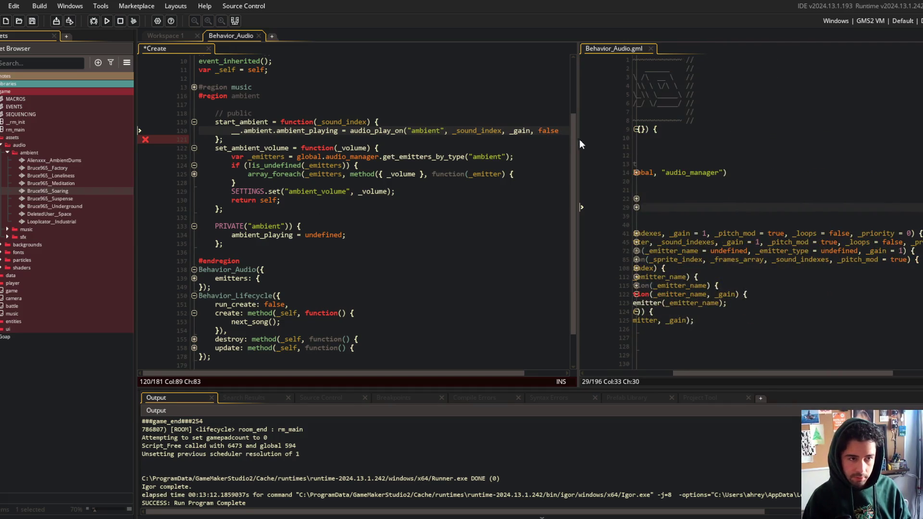
pyautogui.write(', true')
pyautogui.hotkey('ctrl', 's')
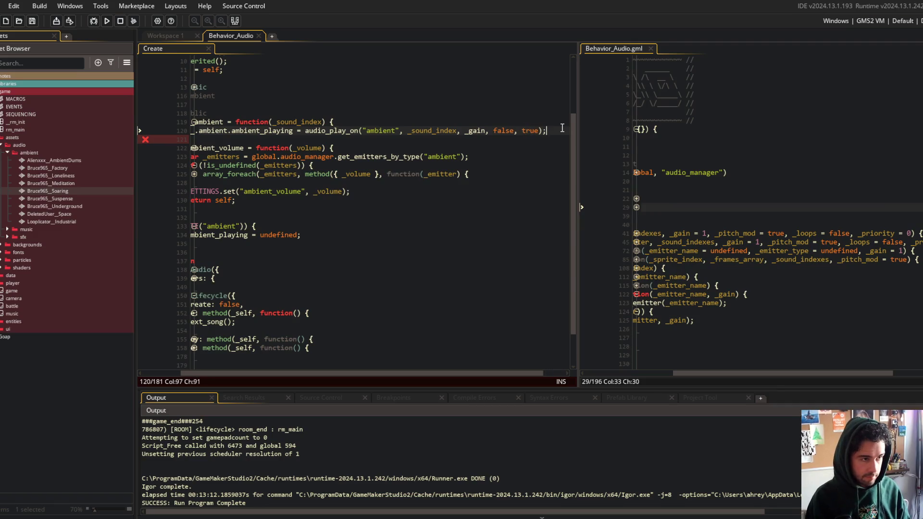
# Declare var _gain from SETTINGS.get("ambient_volume") at the top of start_ambient
pyautogui.press('Up')
pyautogui.press('Home')
pyautogui.press('Return')
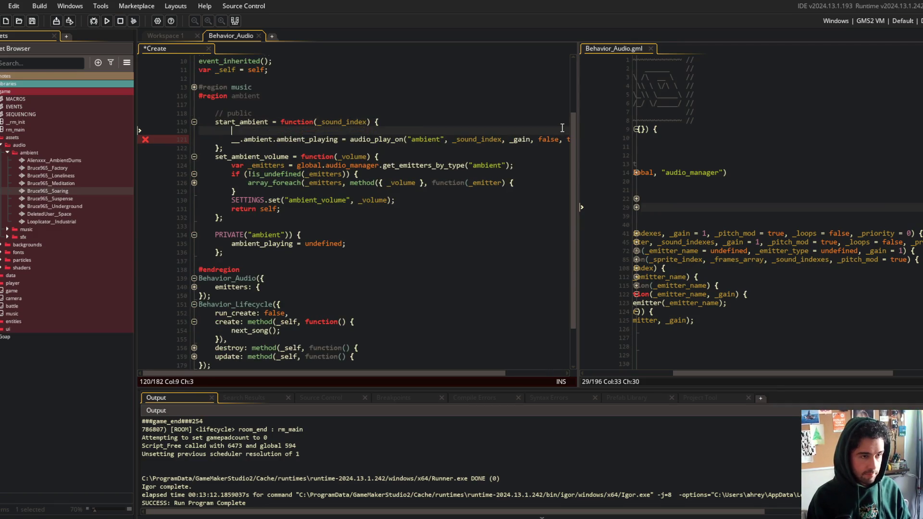
pyautogui.write('var _gain = 0;')
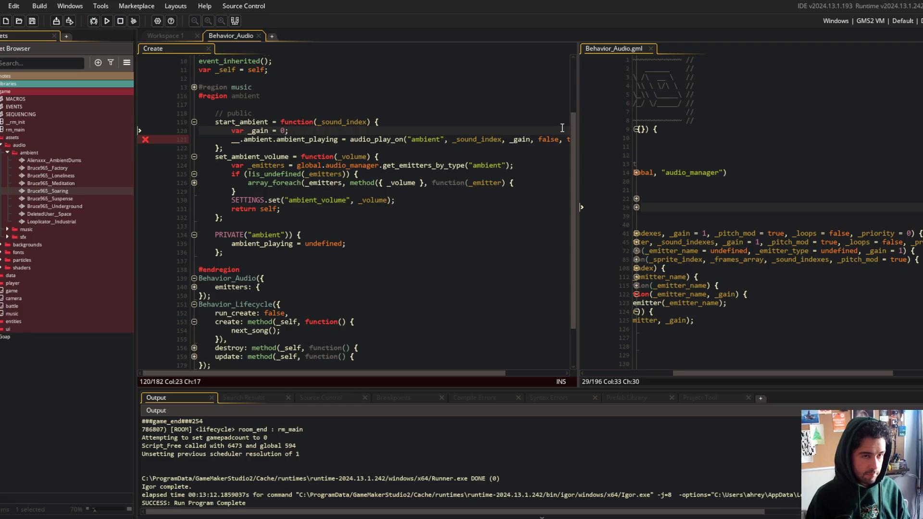
pyautogui.moveTo(578, 118); pyautogui.dragTo(643, 118)
pyautogui.scroll(-2, 414, 217)
pyautogui.click(414, 217)
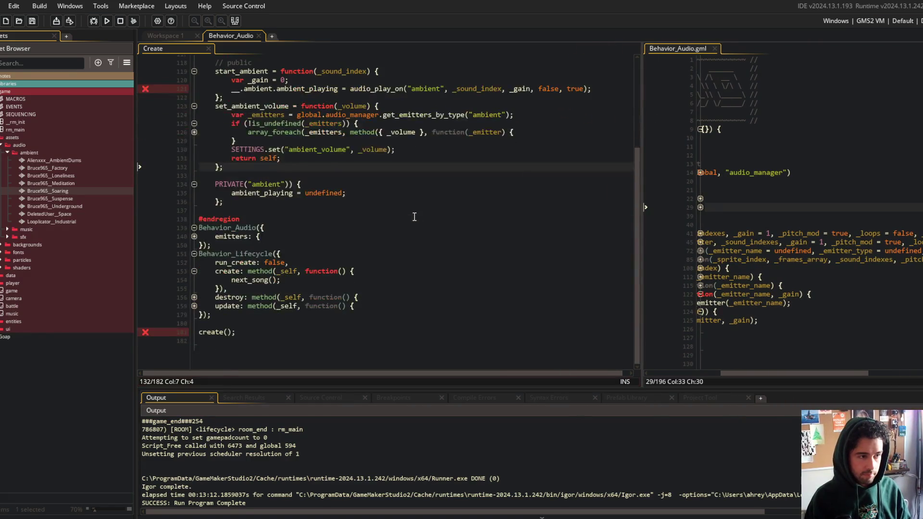
pyautogui.scroll(1, 415, 217)
pyautogui.click(414, 217)
pyautogui.click(328, 85)
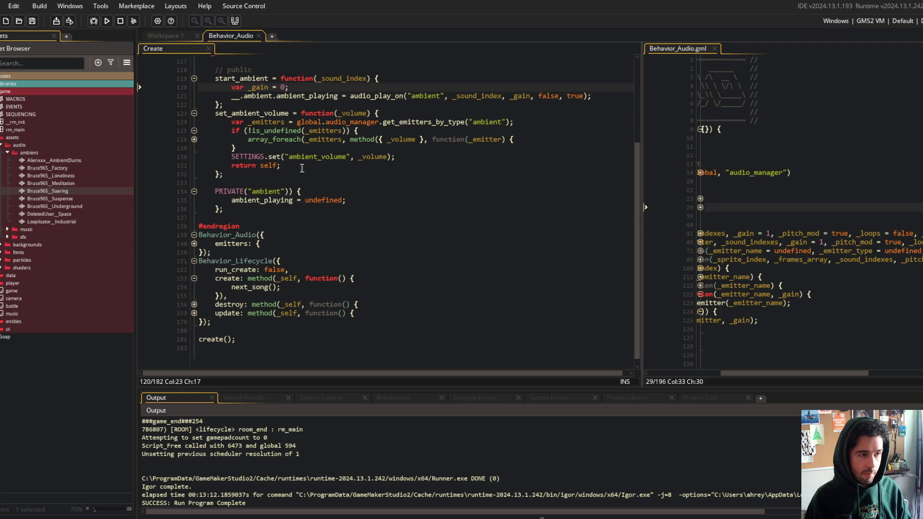
pyautogui.click(257, 157)
pyautogui.press('Home')
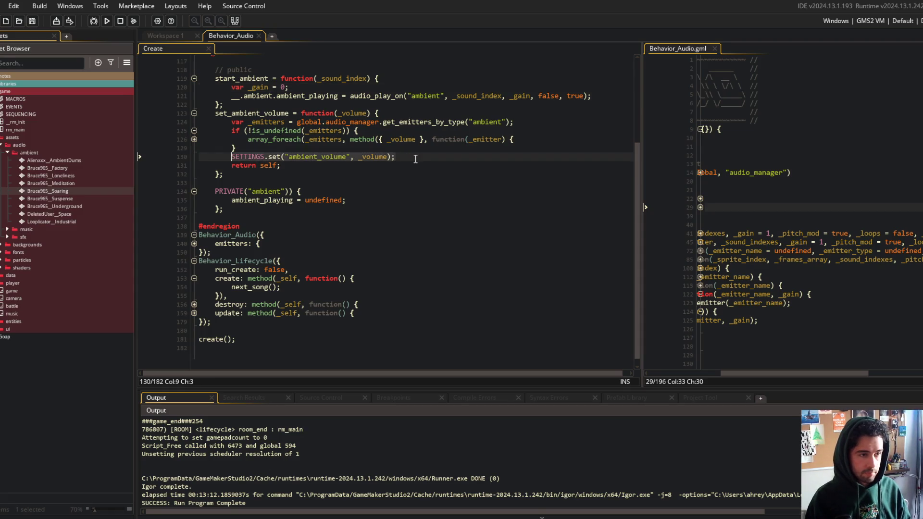
pyautogui.press('Up')
pyautogui.press('Up')
pyautogui.press('Up')
pyautogui.hotkey('ctrl', 'z')
pyautogui.hotkey('ctrl', 'z')
pyautogui.hotkey('ctrl', 'z')
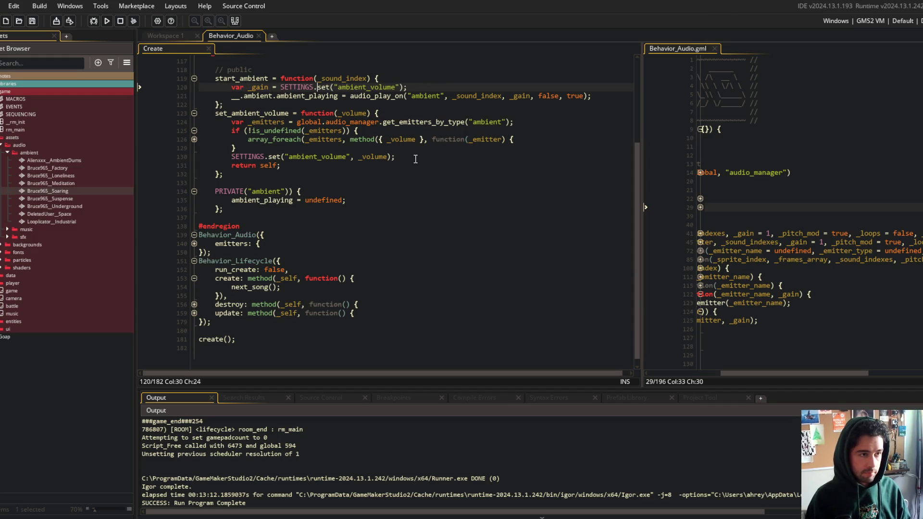
# End start_ambient with return self; and save the Create code
pyautogui.press('Down')
pyautogui.press('End')
pyautogui.press('Return')
pyautogui.write('retur')
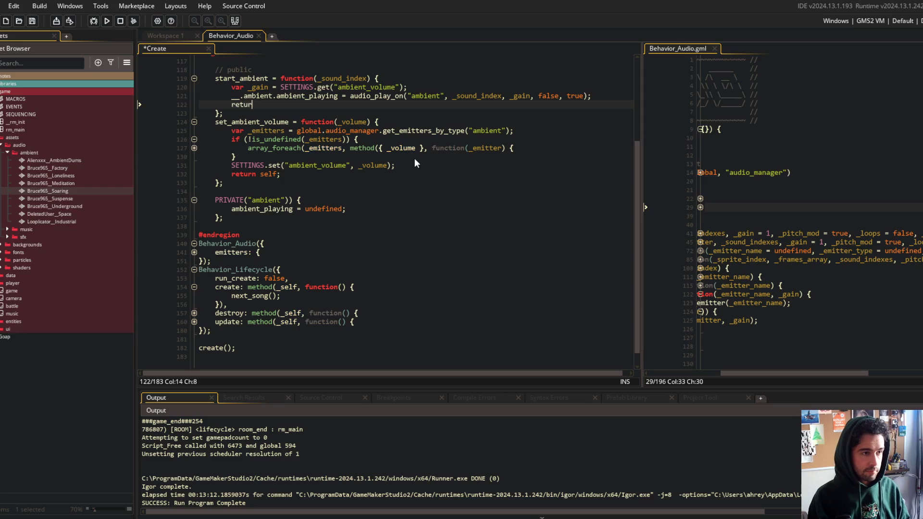
pyautogui.write('n self;')
pyautogui.press('Up')
pyautogui.hotkey('ctrl', 's')
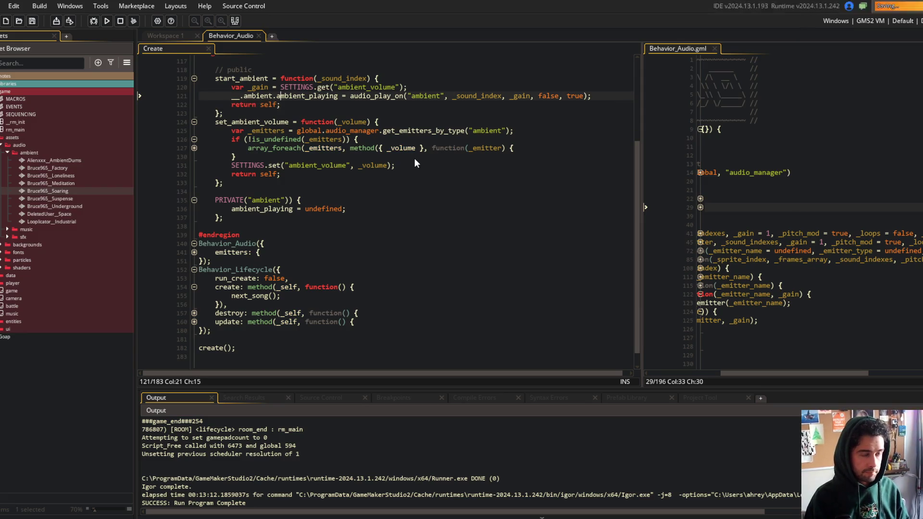
# Open start_ambient with if (!is_undefined(__.ambient.ambient_playing)) { guard block
pyautogui.press('Up')
pyautogui.press('Up')
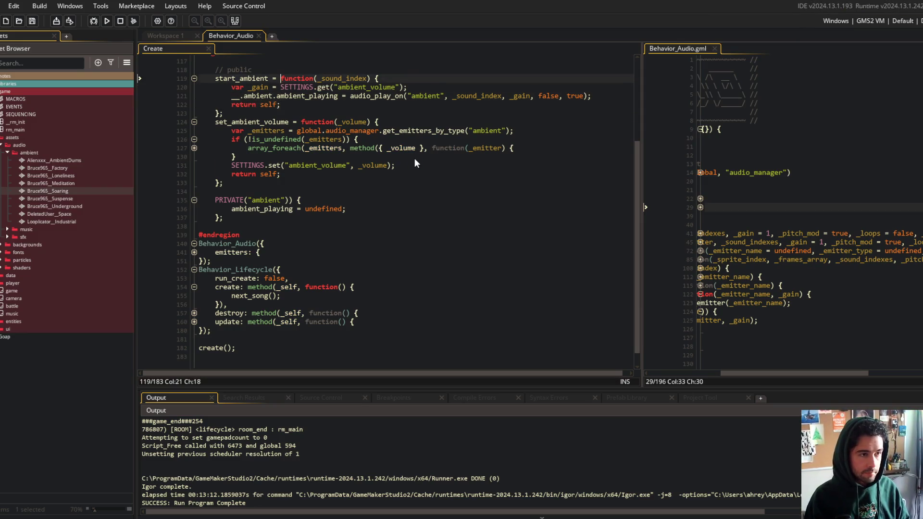
pyautogui.press('End')
pyautogui.press('Return')
pyautogui.write('if (!is_undefined(__')
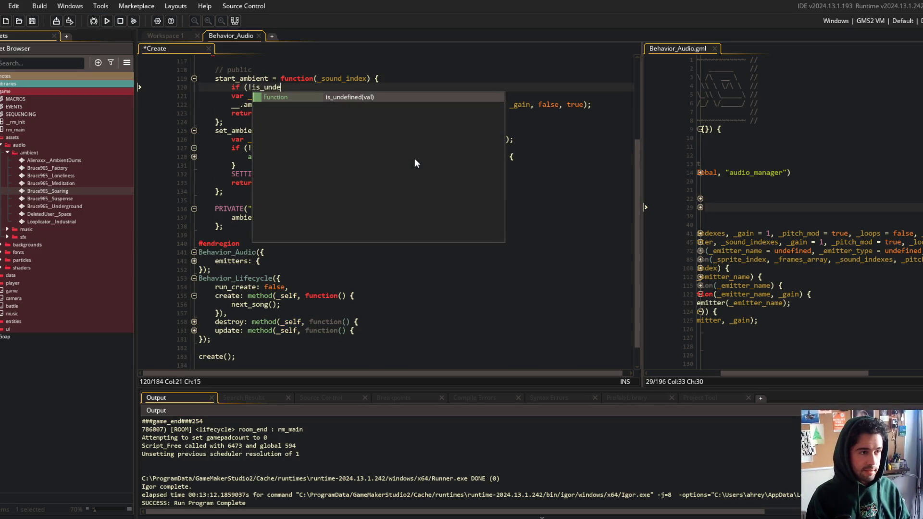
pyautogui.write('.ambioen')
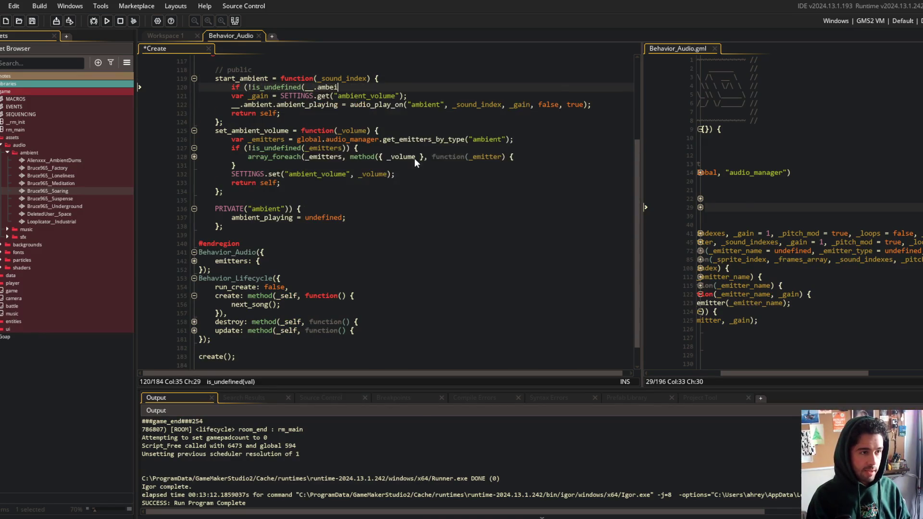
pyautogui.press('BackSpace')
pyautogui.press('BackSpace')
pyautogui.press('BackSpace')
pyautogui.write('ient')
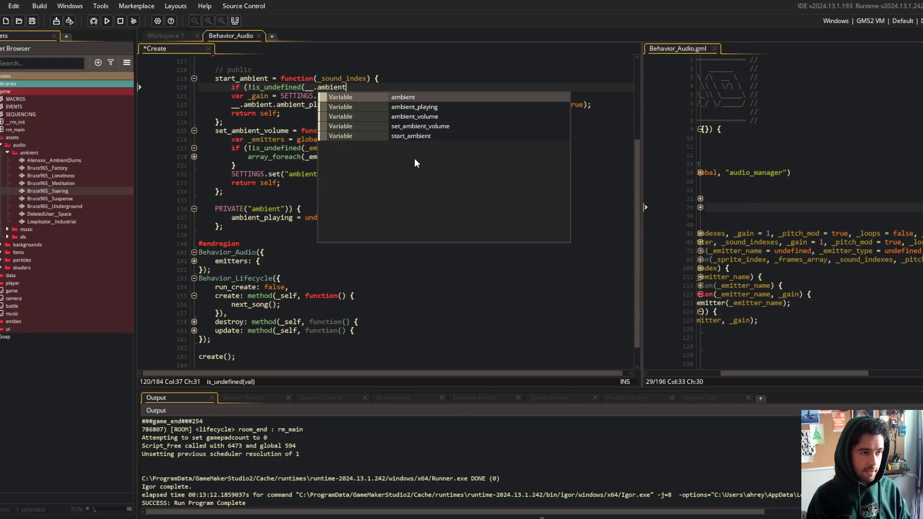
pyautogui.write('.ambi')
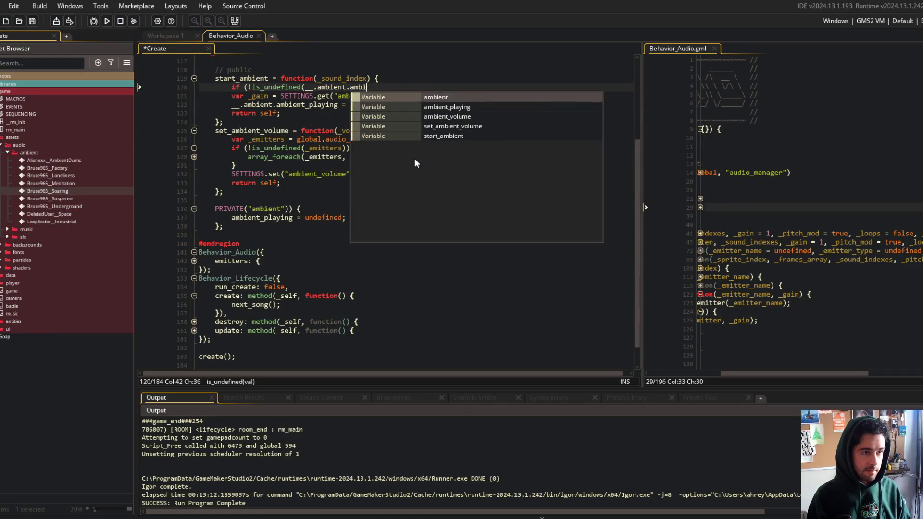
pyautogui.write('ent_playing)) {')
pyautogui.press('Return')
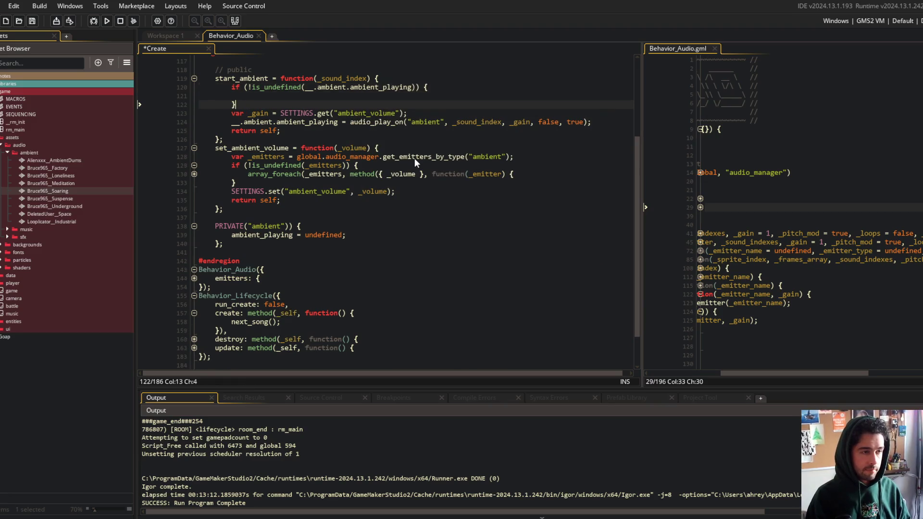
# Fill the guard with audio_stop_sound(__.ambient.ambient_playing); using autocomplete
pyautogui.write('audio_stop(_')
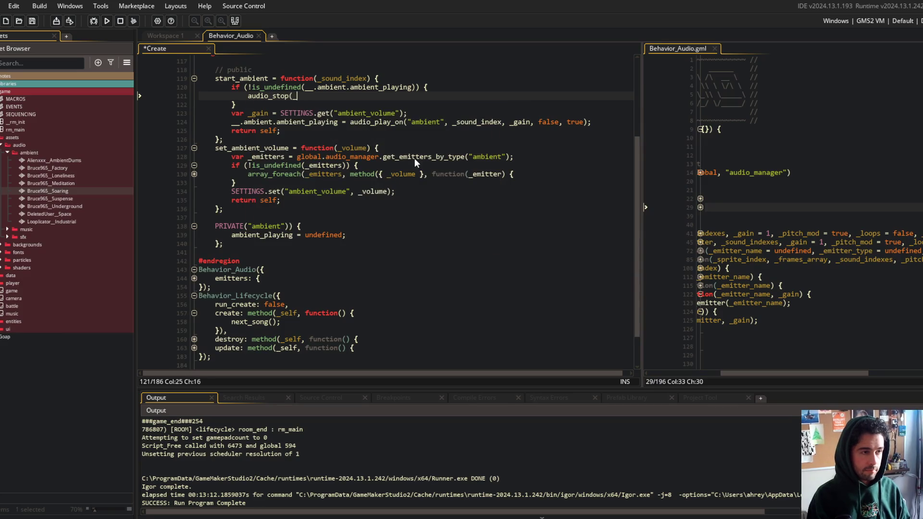
pyautogui.press('BackSpace')
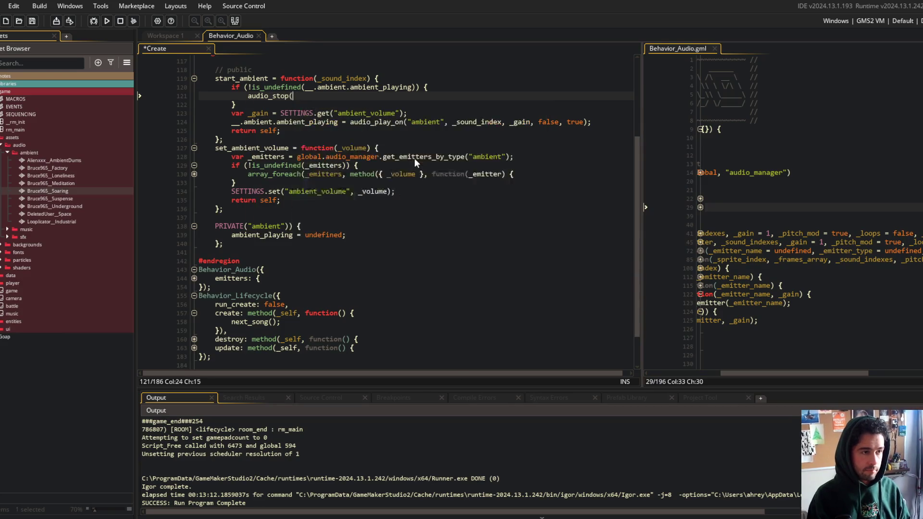
pyautogui.write('_sou')
pyautogui.press('Return')
pyautogui.write('__.a')
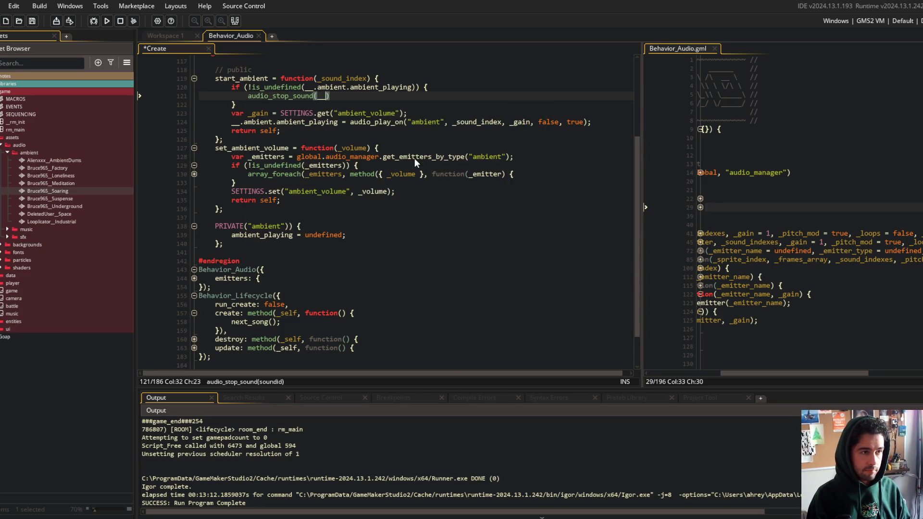
pyautogui.write('mbient.am')
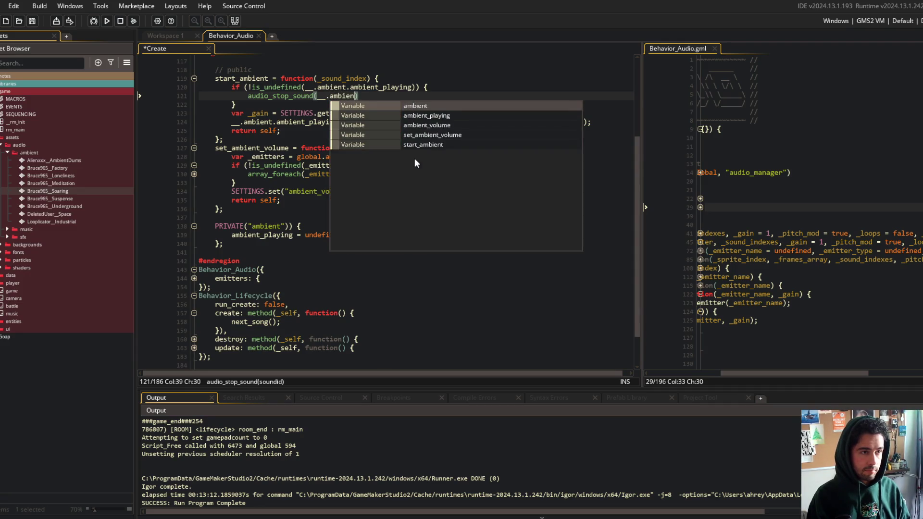
pyautogui.write('bien')
pyautogui.press('Down')
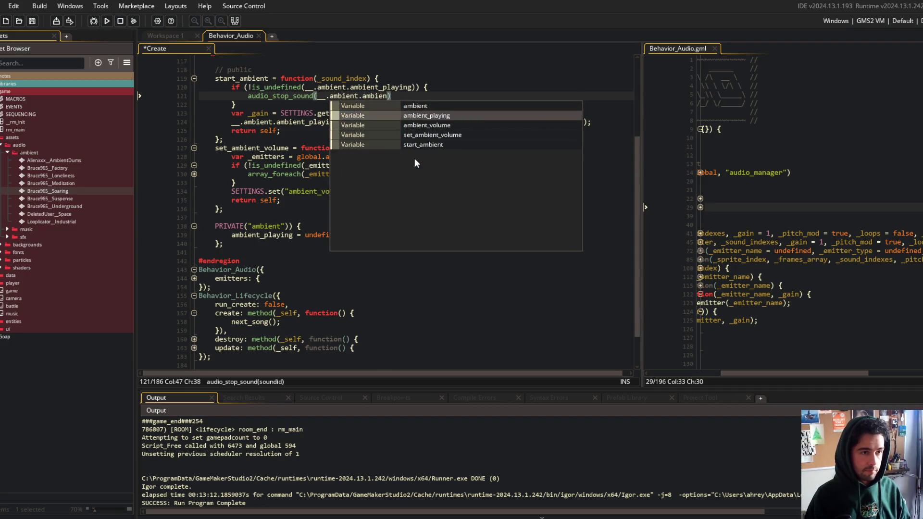
pyautogui.press('Return')
pyautogui.write(');')
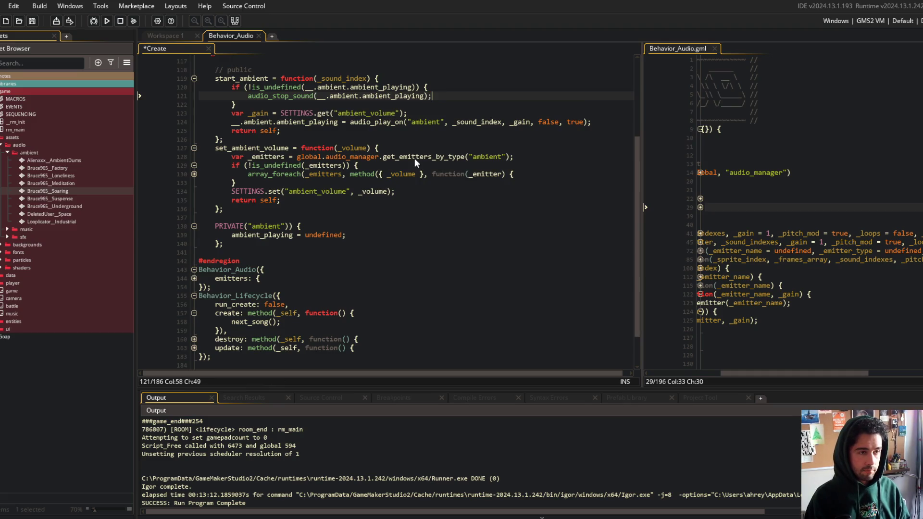
pyautogui.press('Down')
pyautogui.press('Down')
pyautogui.press('Down')
pyautogui.scroll(3, 415, 192)
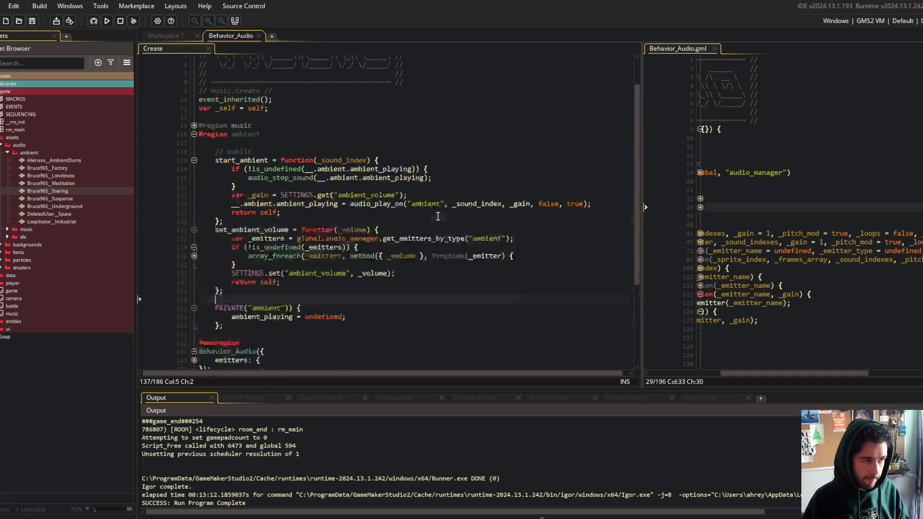
# Add start_ambient(Bruce965__Soaring); on a new line after next_song() in the create step
pyautogui.scroll(-4, 394, 254)
pyautogui.click(394, 254)
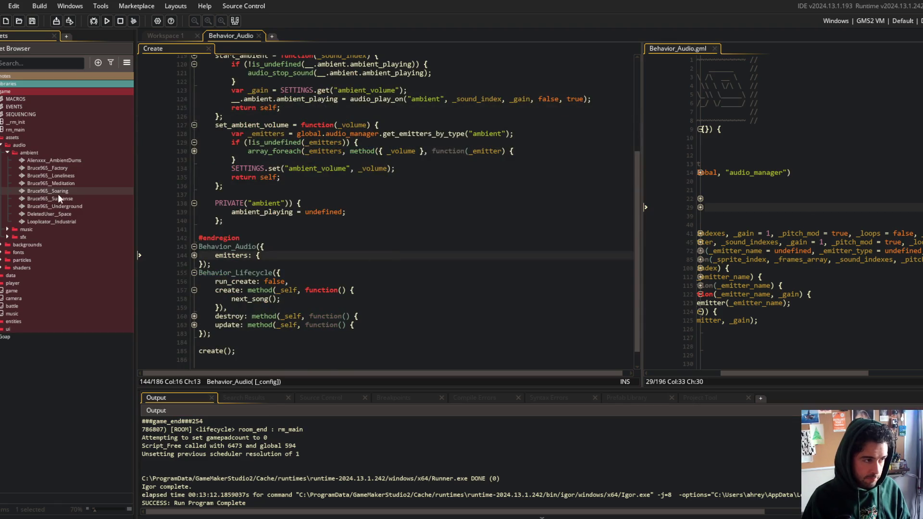
pyautogui.scroll(-1, 220, 218)
pyautogui.scroll(1, 331, 267)
pyautogui.press('Down')
pyautogui.press('Down')
pyautogui.press('Down')
pyautogui.press('End')
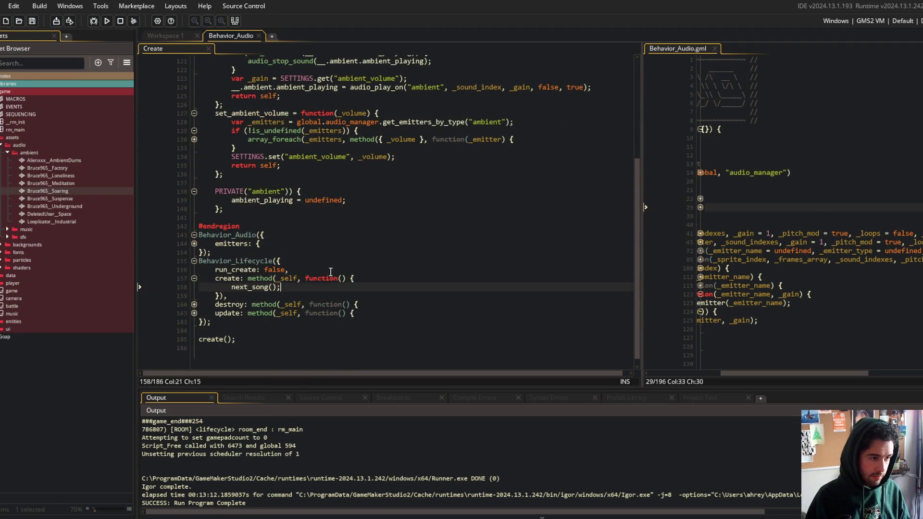
pyautogui.press('Return')
pyautogui.write('start_')
pyautogui.press('Return')
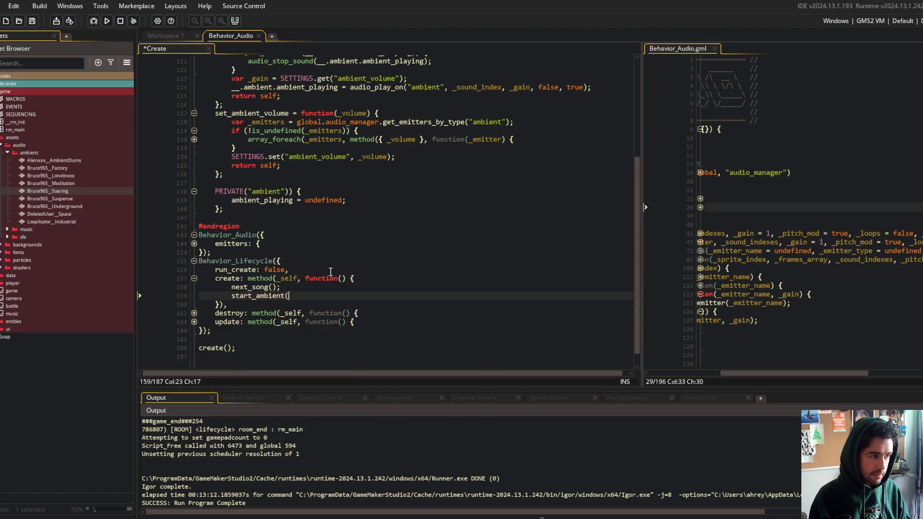
pyautogui.press('BackSpace')
pyautogui.press('BackSpace')
pyautogui.write('ruce')
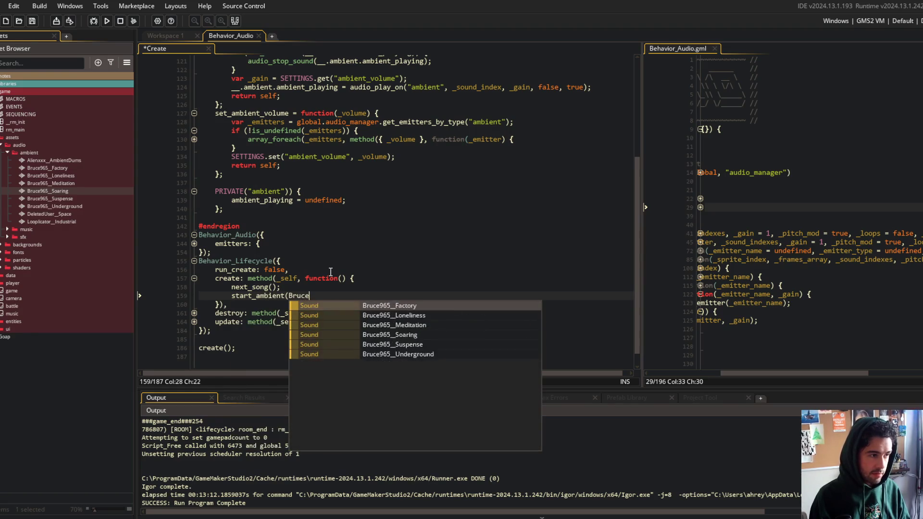
pyautogui.press('Down')
pyautogui.press('Down')
pyautogui.press('Down')
pyautogui.press('Return')
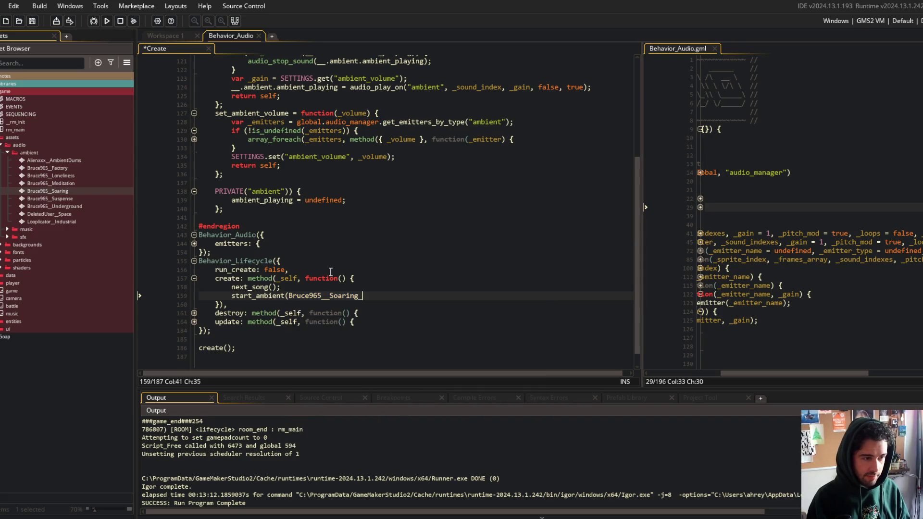
pyautogui.write(');')
# Save the edited Create event and build and run the game with F5
pyautogui.click(427, 269)
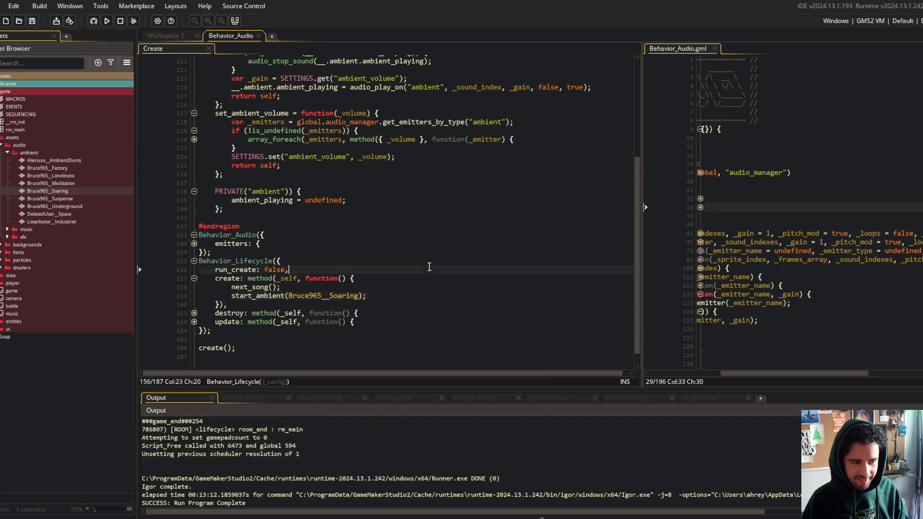
pyautogui.press('Up')
pyautogui.press('Up')
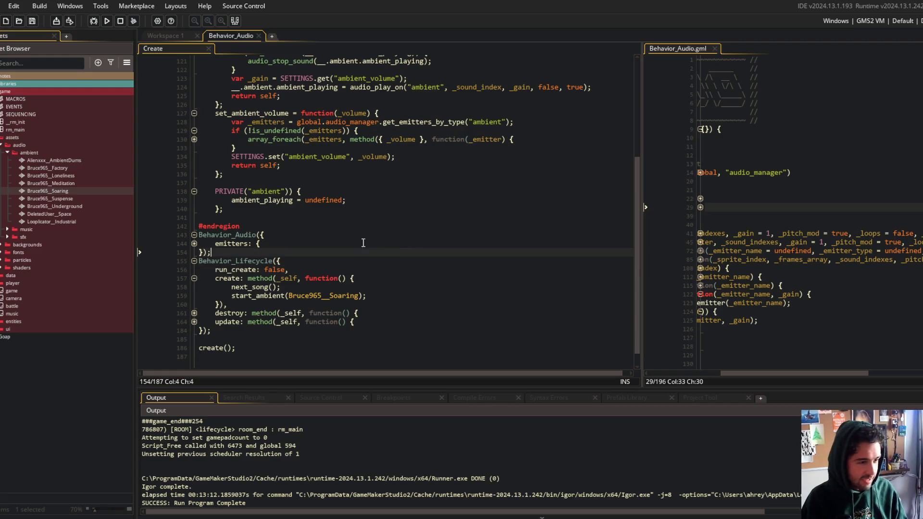
pyautogui.press('F5')
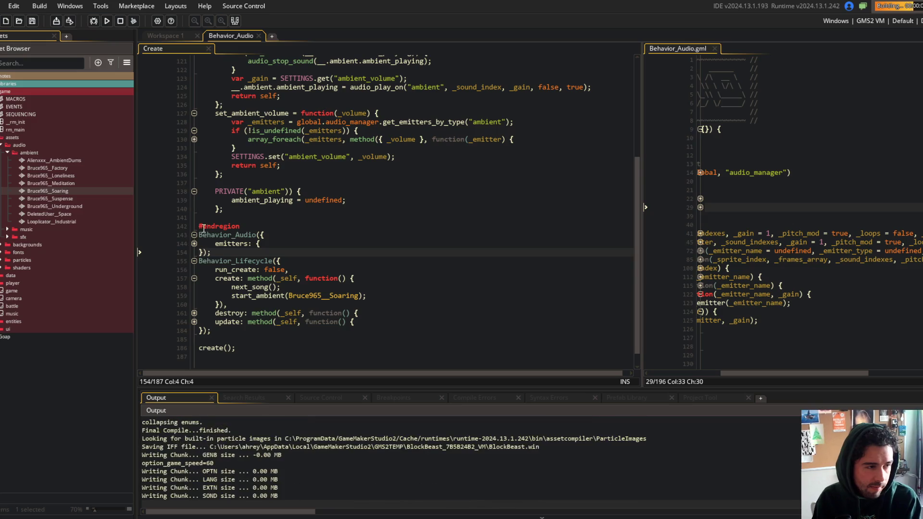
# Inspect the ambient and music emitter settings, then log in to the freshly built Block Beast game
pyautogui.click(194, 244)
pyautogui.click(194, 260)
pyautogui.click(194, 253)
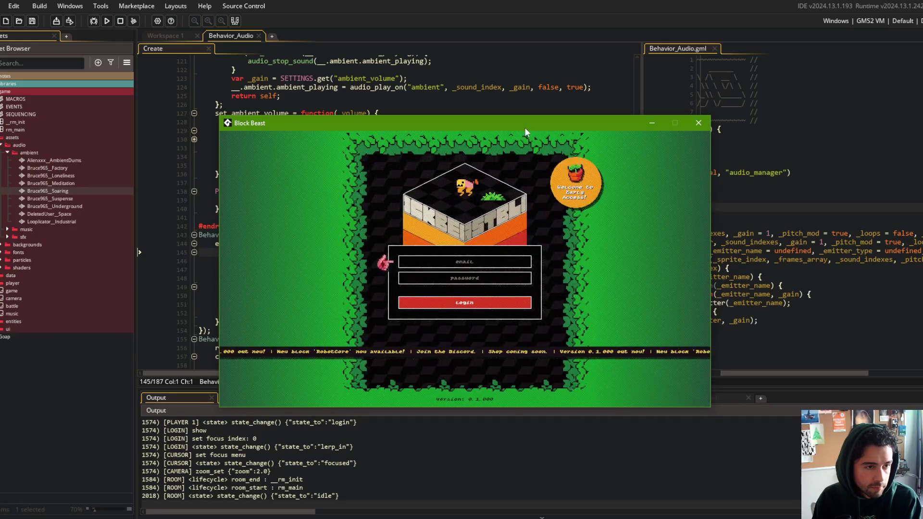
pyautogui.press('Tab')
pyautogui.press('Tab')
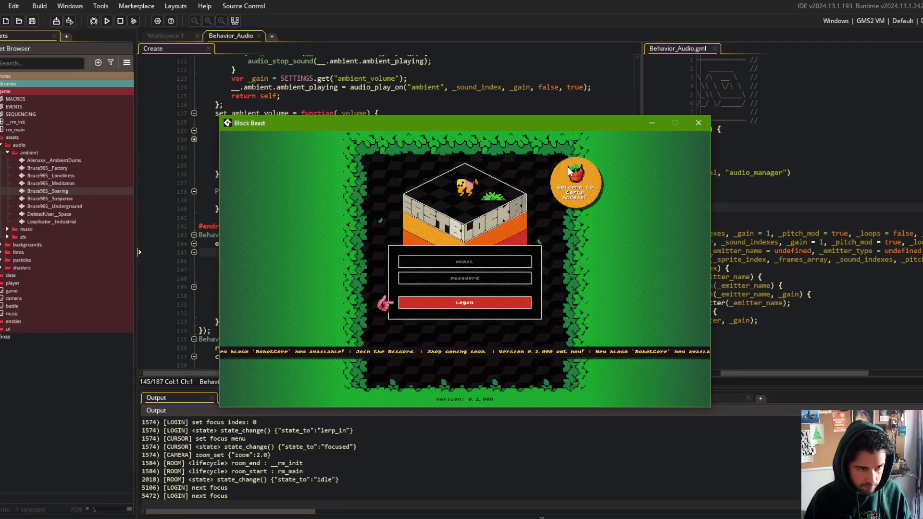
pyautogui.press('Return')
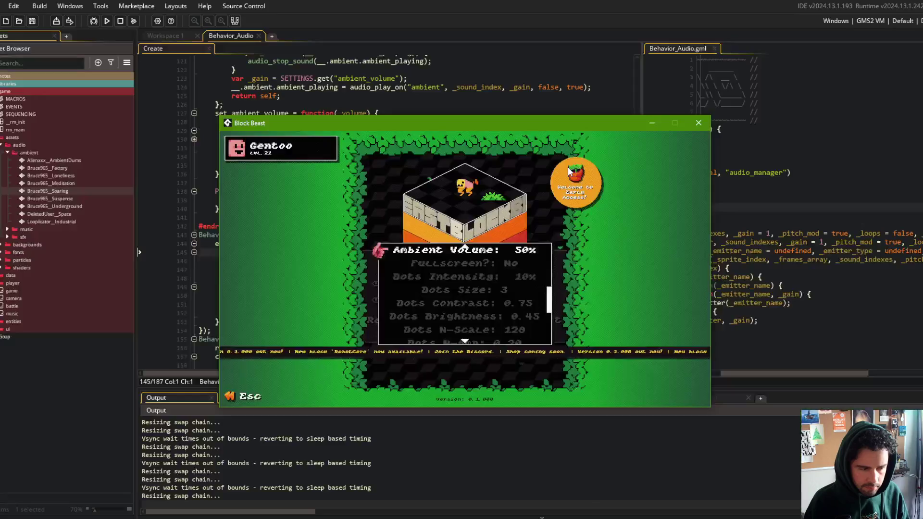
# Cycle Ambient Volume, raise Music Volume to 100%, and settle Ambient Volume at 80%
pyautogui.press('Left')
pyautogui.press('Left')
pyautogui.press('Left')
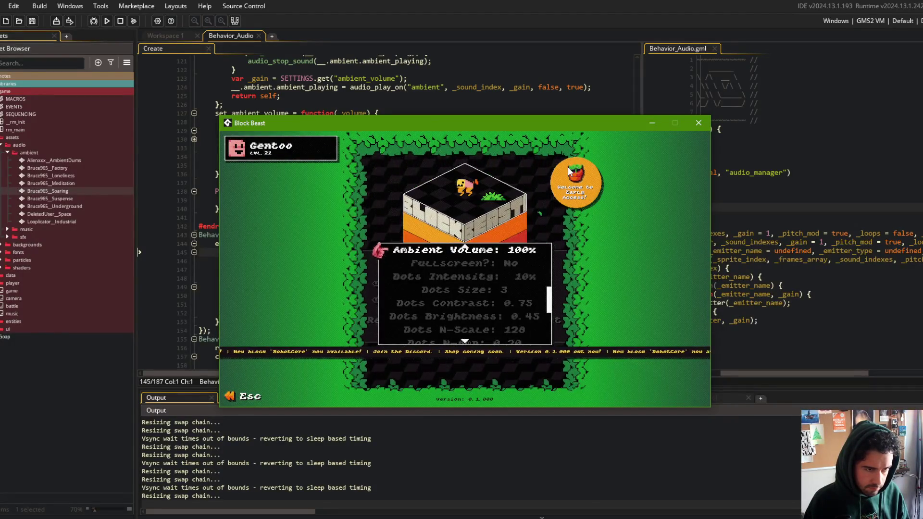
pyautogui.press('Right')
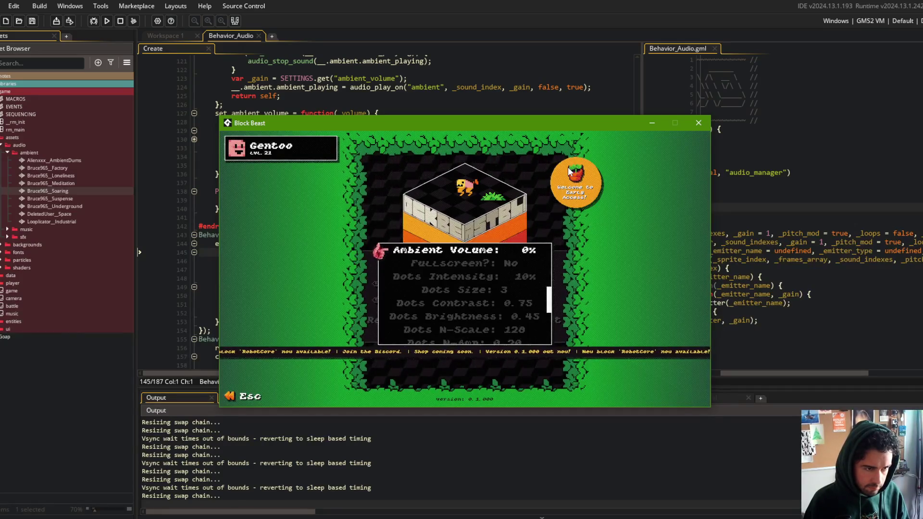
pyautogui.press('Right')
pyautogui.press('Up')
pyautogui.press('Up')
pyautogui.press('Right')
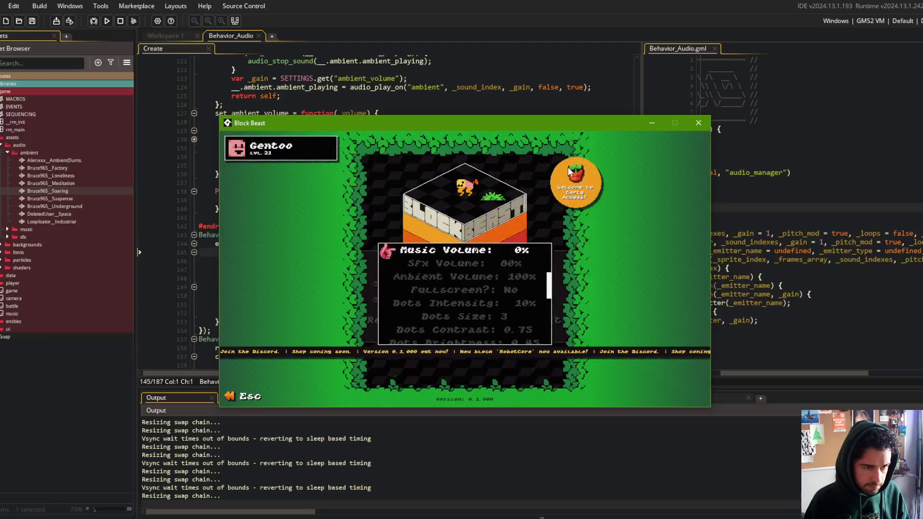
pyautogui.press('Right')
pyautogui.press('Right')
pyautogui.press('Right')
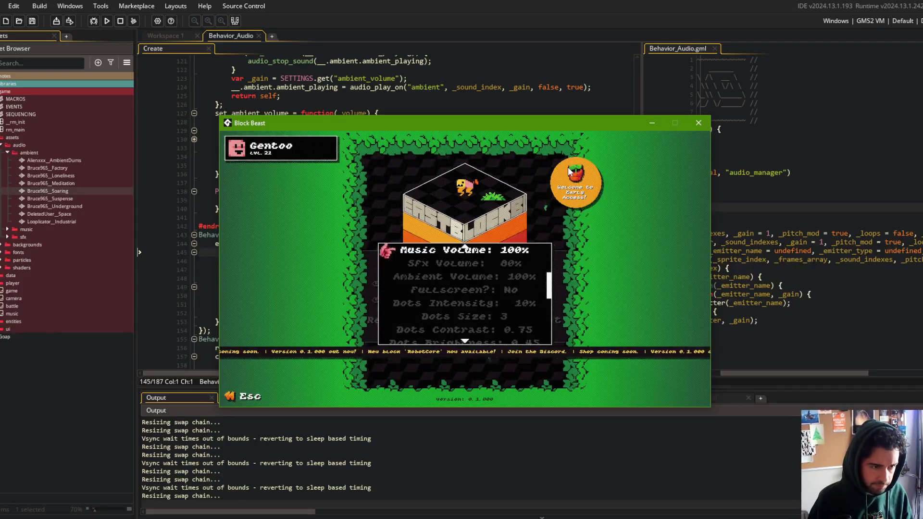
pyautogui.press('Down')
pyautogui.press('Down')
pyautogui.press('Left')
pyautogui.press('Left')
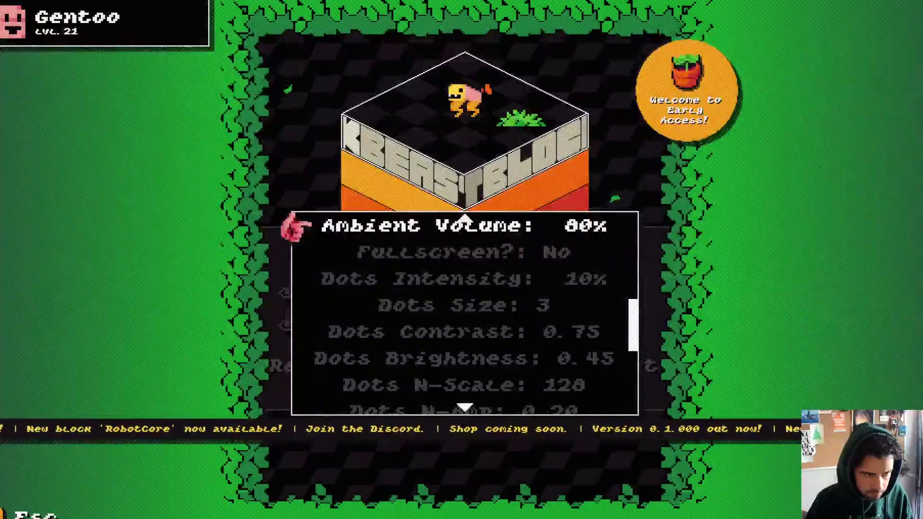
pyautogui.press('Up')
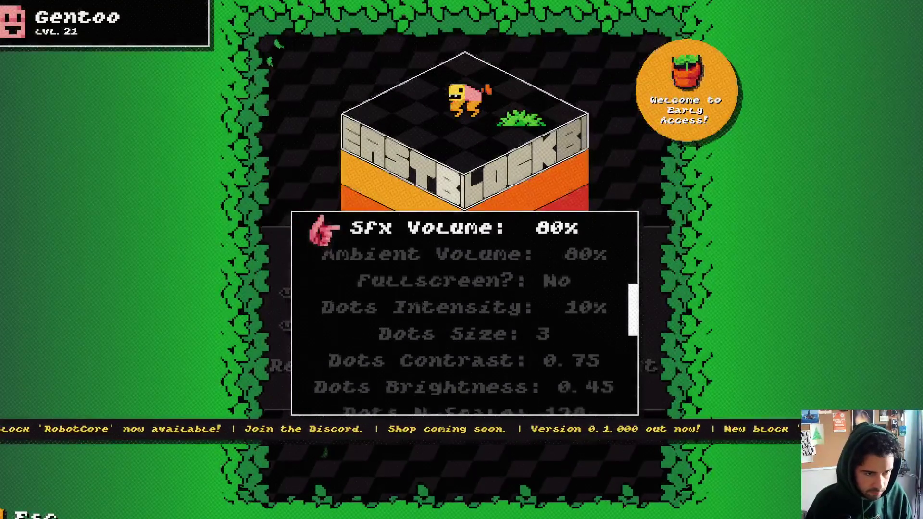
pyautogui.press('Down')
pyautogui.press('Left')
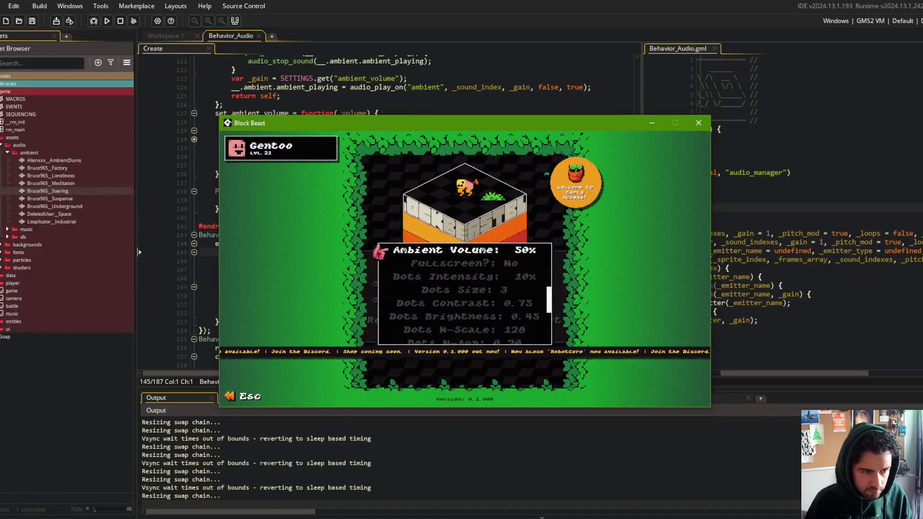
# Close Settings, view the Beasts selection screen, then go back to the main menu
pyautogui.press('Escape')
pyautogui.press('Right')
pyautogui.press('Right')
pyautogui.press('Return')
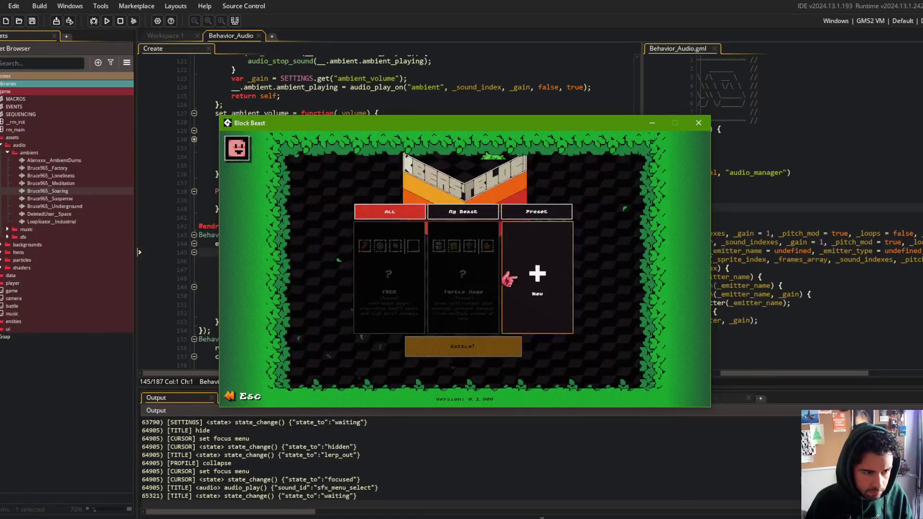
pyautogui.press('Escape')
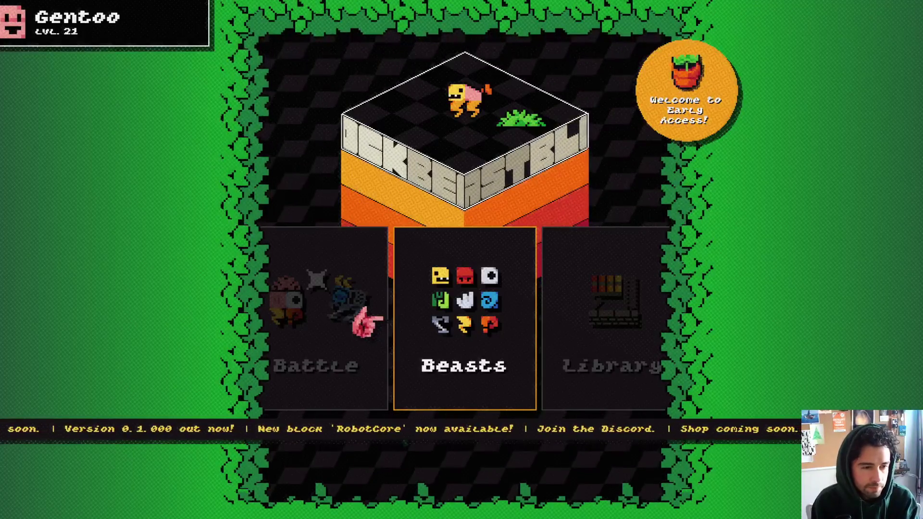
# Open the Library and browse the Perks list: Magnetize, Air-Drop and Lifesteal
pyautogui.press('Return')
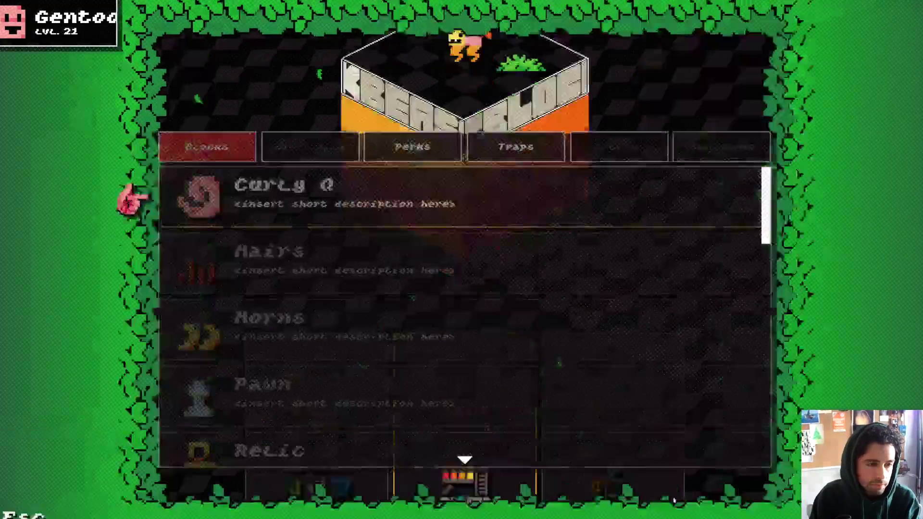
pyautogui.press('Right')
pyautogui.press('Right')
pyautogui.press('Left')
pyautogui.press('Left')
pyautogui.press('Right')
pyautogui.press('Left')
pyautogui.press('Right')
pyautogui.press('Right')
pyautogui.press('Left')
pyautogui.press('Down')
pyautogui.press('Down')
pyautogui.press('Up')
pyautogui.press('Up')
pyautogui.press('Down')
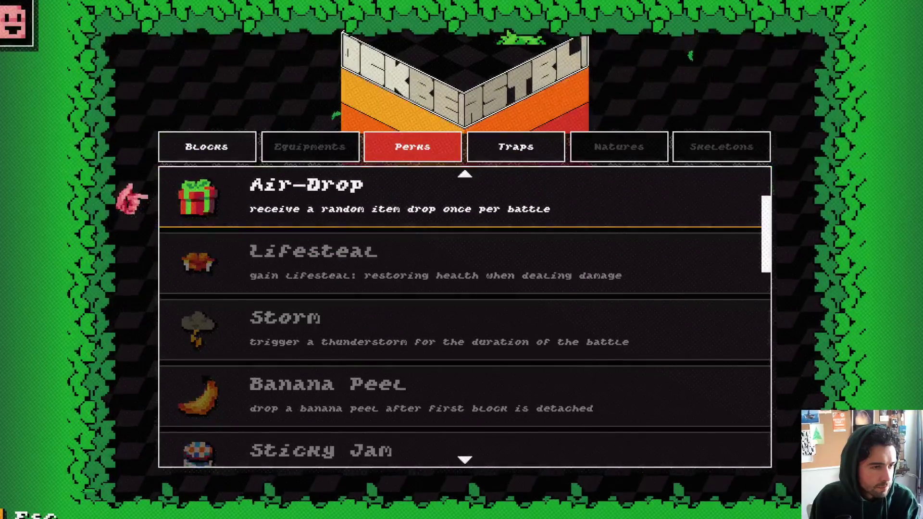
pyautogui.press('Down')
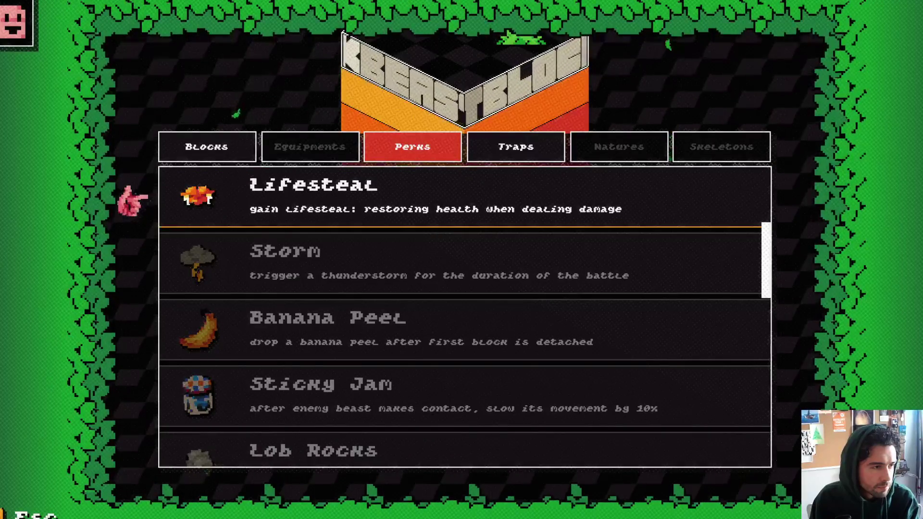
pyautogui.press('Up')
pyautogui.press('Up')
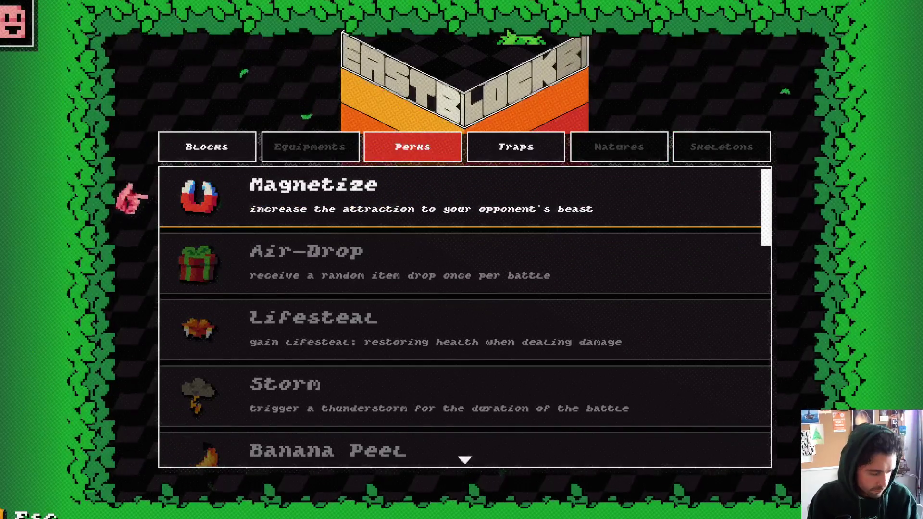
# In the Blocks tab, view the Hairs, Curly Q, Horns and Pawn/Wand detail pages
pyautogui.press('Left')
pyautogui.press('Down')
pyautogui.press('Up')
pyautogui.press('Down')
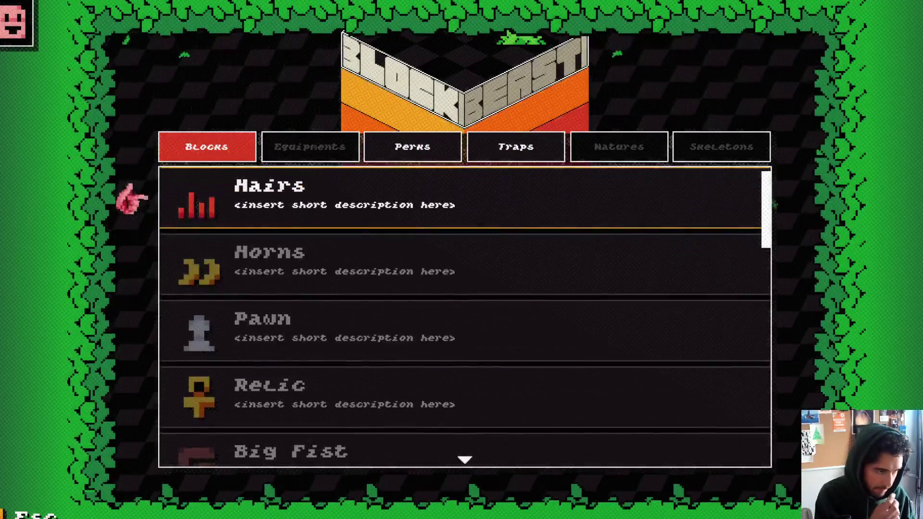
pyautogui.press('Return')
pyautogui.press('Escape')
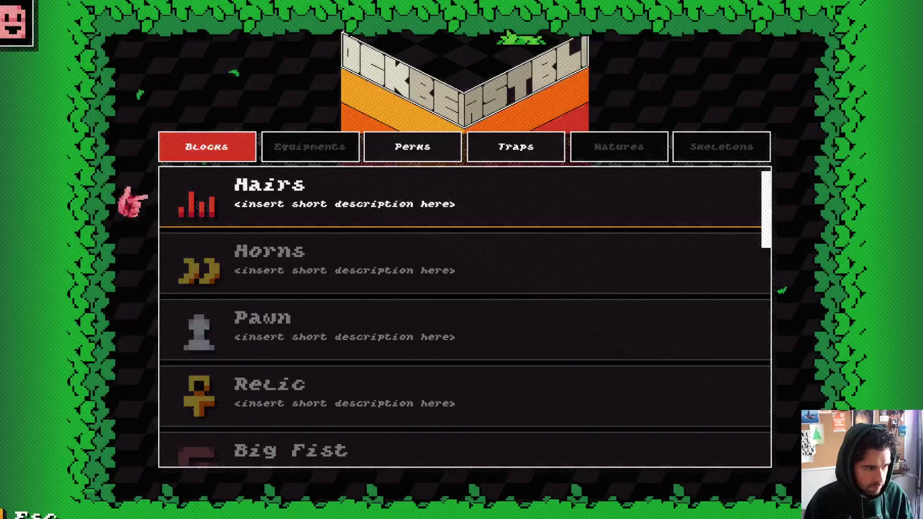
pyautogui.press('Up')
pyautogui.press('Return')
pyautogui.press('Escape')
pyautogui.press('Down')
pyautogui.press('Down')
pyautogui.press('Return')
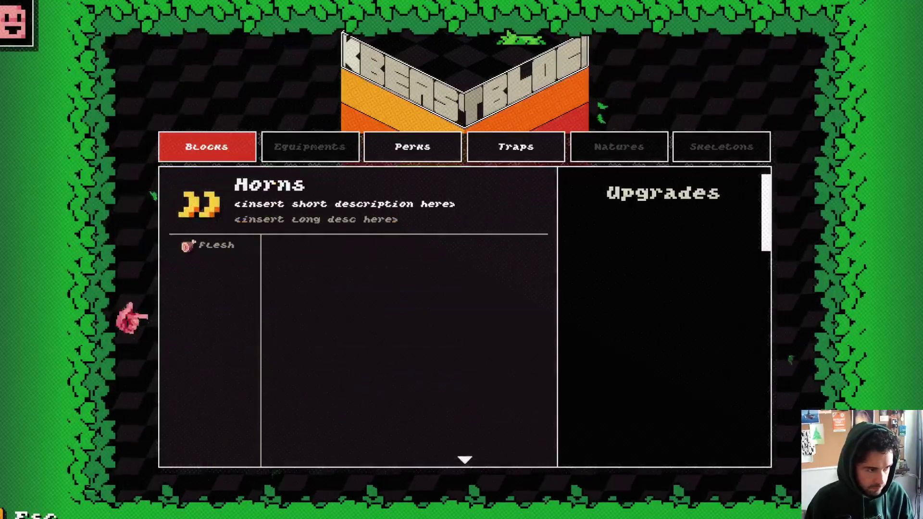
pyautogui.press('Escape')
pyautogui.press('Return')
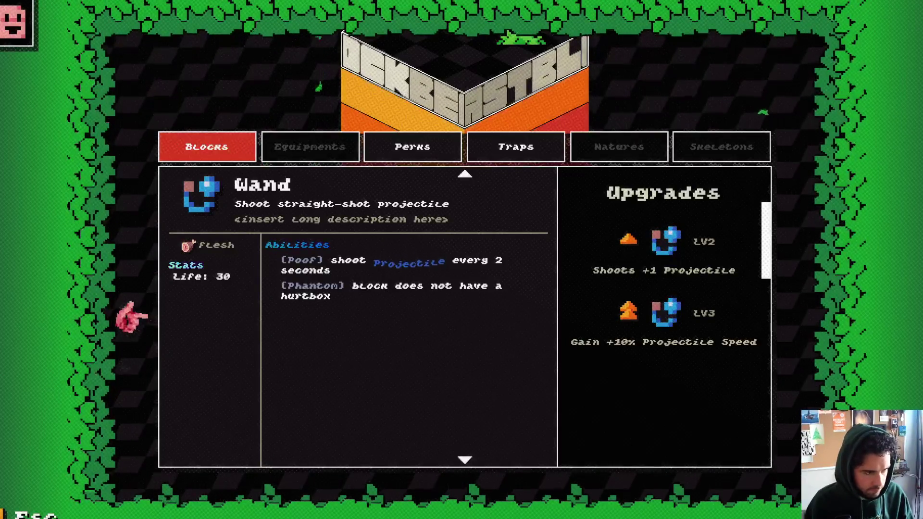
pyautogui.press('Escape')
# Browse further down the Blocks list, checking Blue Shell, Fur Coat, Gills and Handle details
pyautogui.press('Down')
pyautogui.press('Return')
pyautogui.press('Escape')
pyautogui.press('Down')
pyautogui.press('Down')
pyautogui.press('Return')
pyautogui.press('Escape')
pyautogui.press('Down')
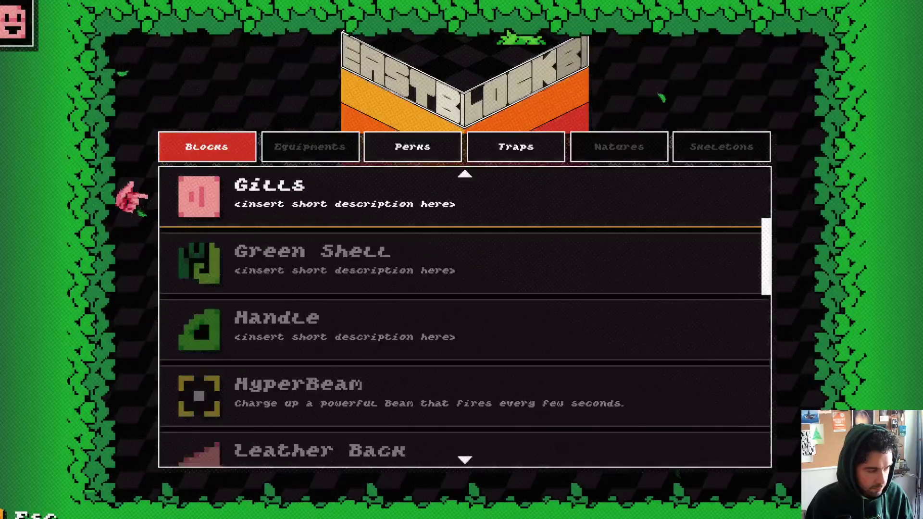
pyautogui.press('Down')
pyautogui.press('Down')
pyautogui.press('Down')
pyautogui.press('Down')
pyautogui.press('Right')
pyautogui.press('Right')
pyautogui.press('Right')
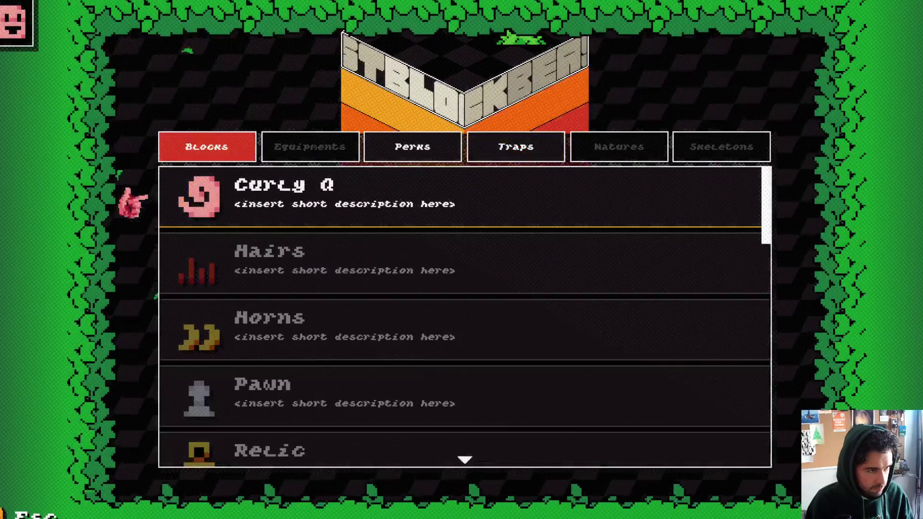
pyautogui.press('Down')
pyautogui.press('Down')
pyautogui.press('Down')
pyautogui.press('Down')
pyautogui.press('Down')
pyautogui.press('Down')
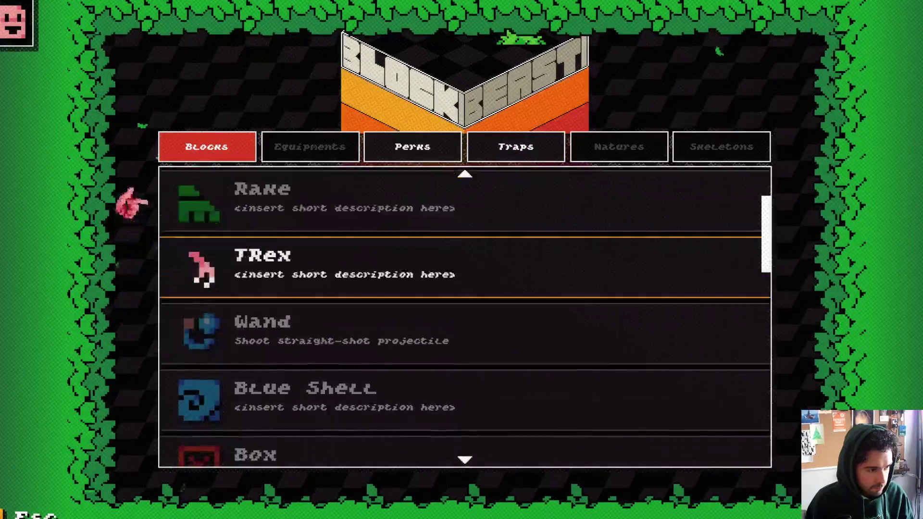
pyautogui.press('Return')
pyautogui.press('Down')
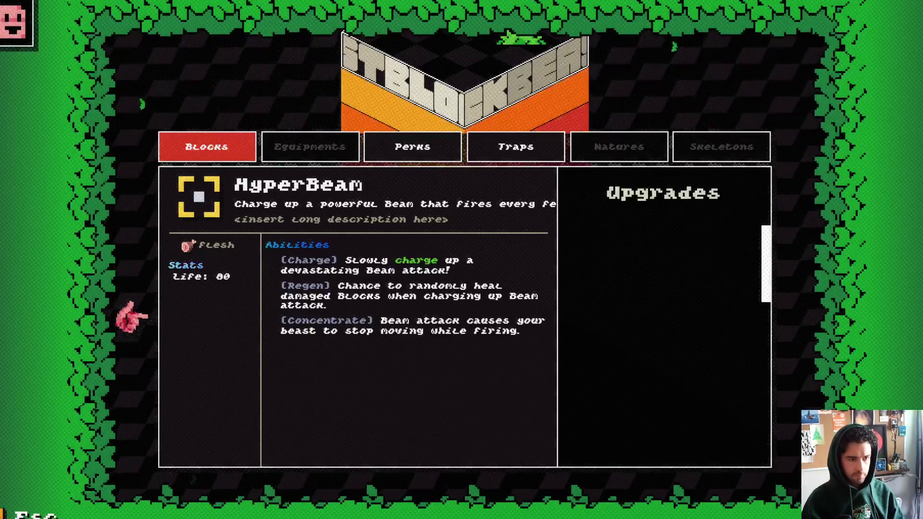
# Return to the main menu and reopen Settings, where Ambient Volume shows 80%
pyautogui.press('Escape')
pyautogui.press('Right')
pyautogui.press('Return')
pyautogui.press('Down')
pyautogui.press('Down')
pyautogui.press('Down')
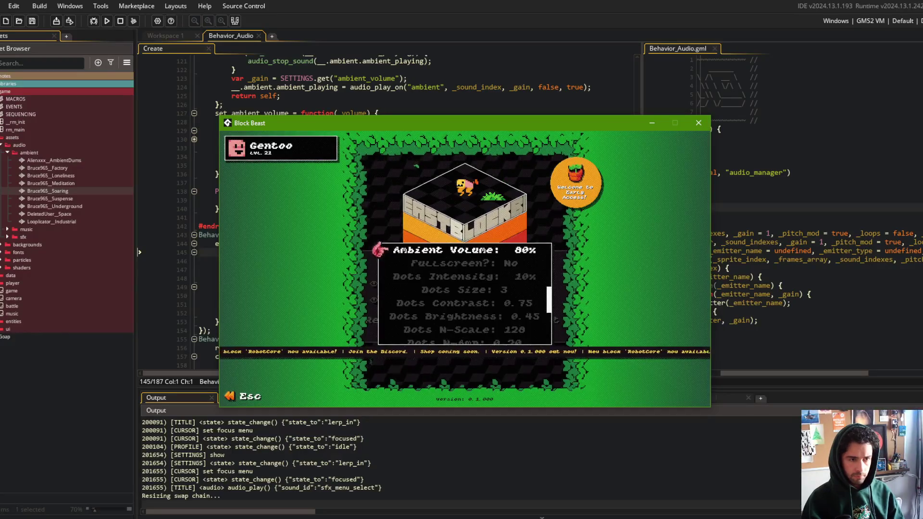
# Lower the game's Ambient Volume from 80% to 60%
pyautogui.press('Left')
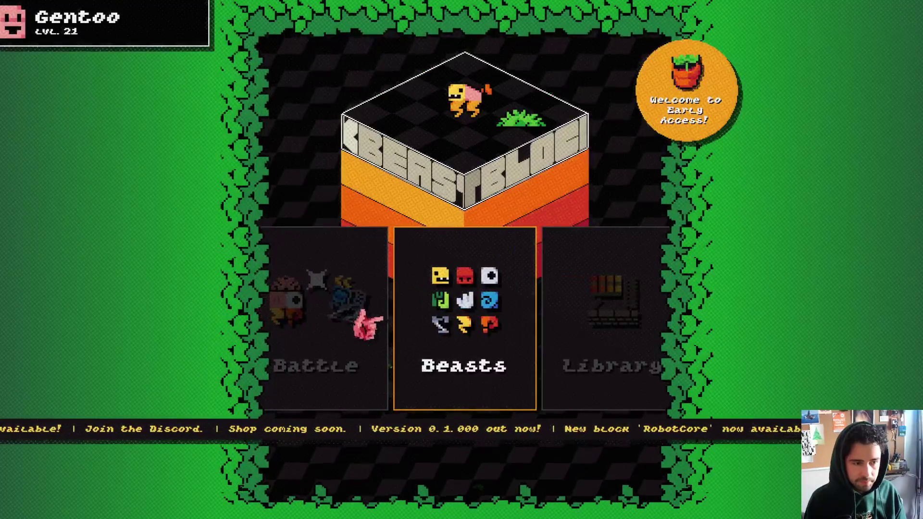
# Peek at Beasts, then open the Library and flip between its Blocks, Traps and Perks lists
pyautogui.press('Return')
pyautogui.press('Escape')
pyautogui.press('Right')
pyautogui.press('Return')
pyautogui.press('Down')
pyautogui.press('Down')
pyautogui.press('Down')
pyautogui.press('Down')
pyautogui.press('Right')
pyautogui.press('Right')
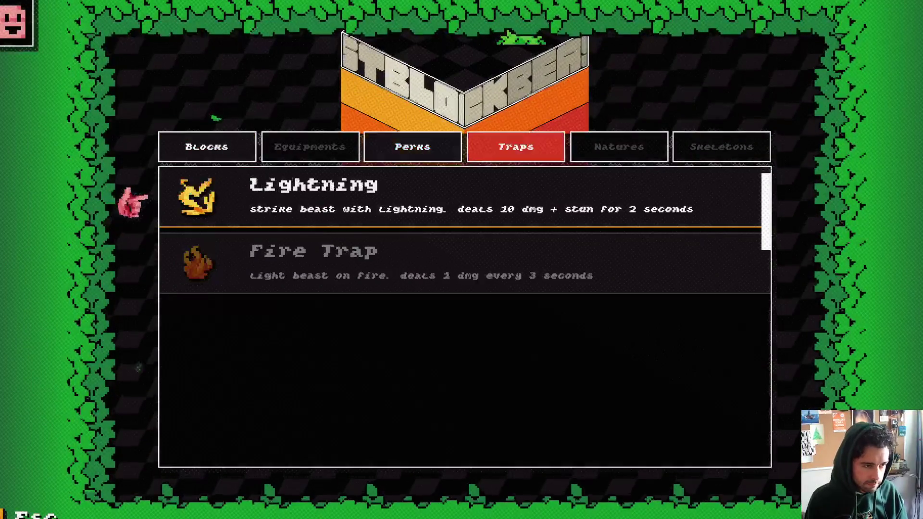
pyautogui.press('Right')
pyautogui.press('Left')
pyautogui.press('Right')
pyautogui.press('Left')
pyautogui.press('Left')
pyautogui.press('Right')
pyautogui.press('Left')
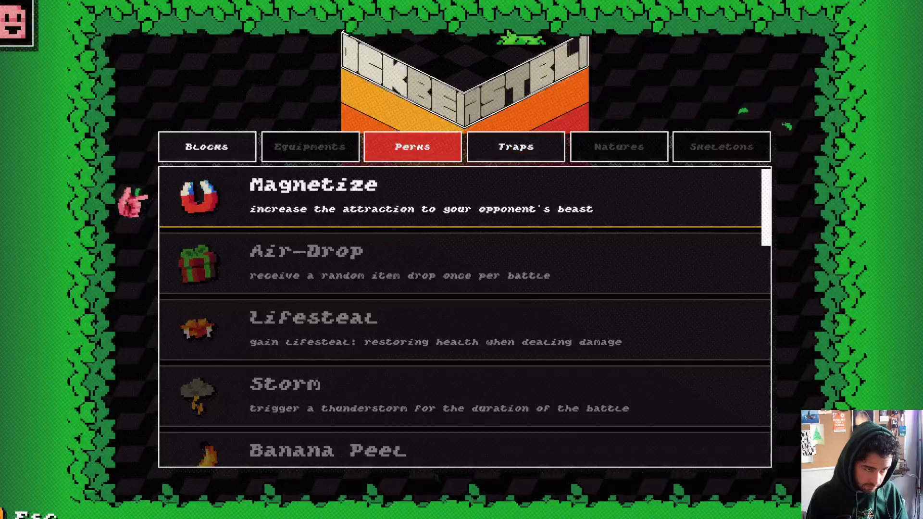
# Read the TNT perk's description and check the Traps list showing Lightning
pyautogui.press('Down')
pyautogui.press('Down')
pyautogui.press('Down')
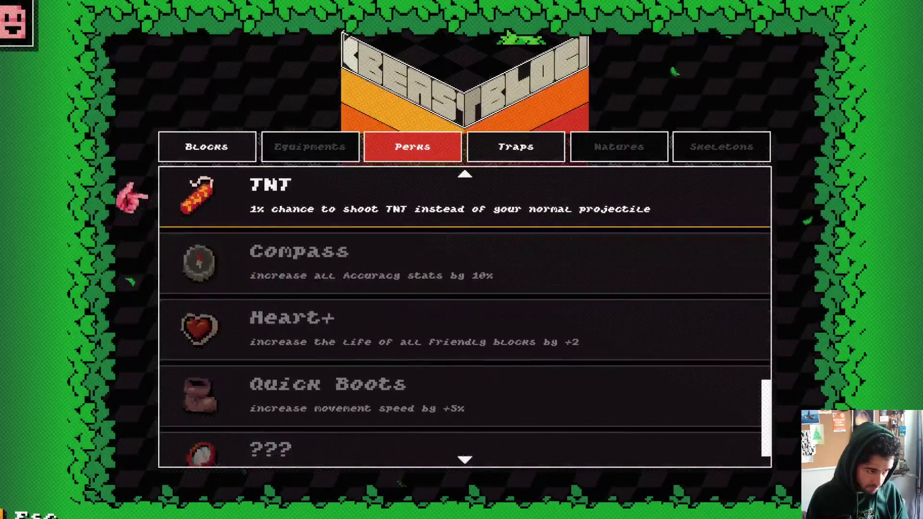
pyautogui.press('Return')
pyautogui.press('Down')
pyautogui.press('Escape')
pyautogui.press('Right')
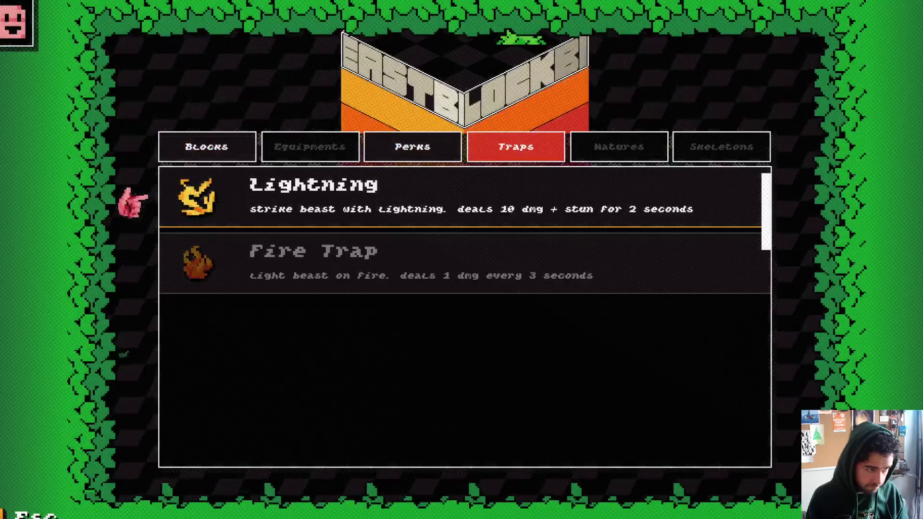
pyautogui.press('Right')
# Move down the Blocks list past Mantis and Ribcage and open Robot Core's detail page
pyautogui.press('Down')
pyautogui.press('Down')
pyautogui.press('Down')
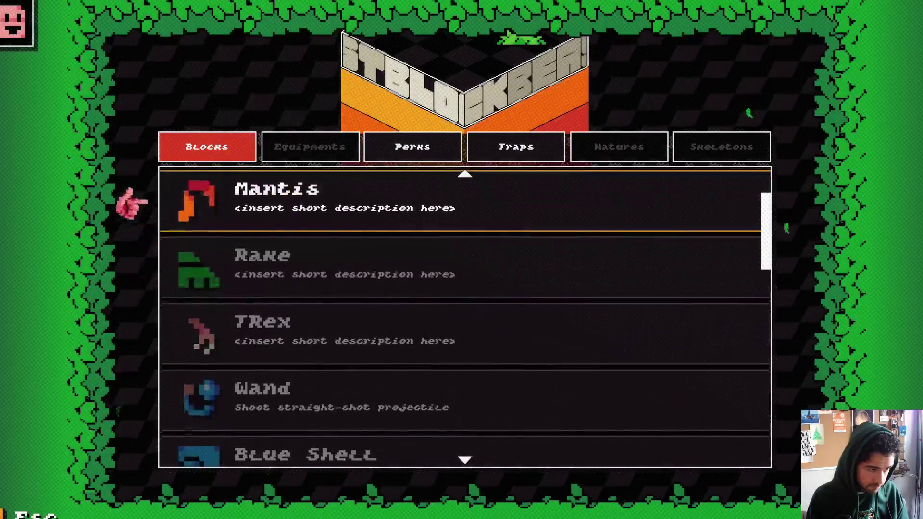
pyautogui.press('Down')
pyautogui.scroll(-5, 441, 296)
pyautogui.press('Down')
pyautogui.press('Down')
pyautogui.press('Down')
pyautogui.click(295, 309)
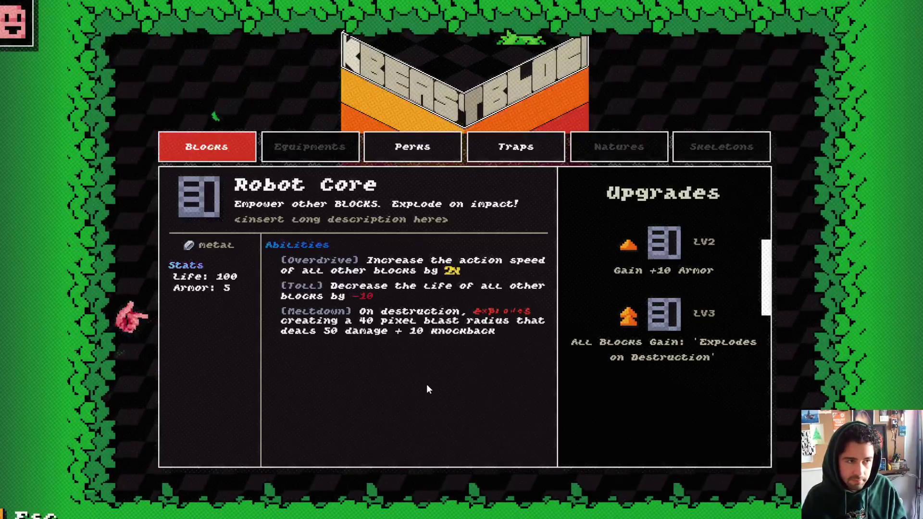
# Leave the Library, reopen and close it again, ending on the main menu
pyautogui.press('Escape')
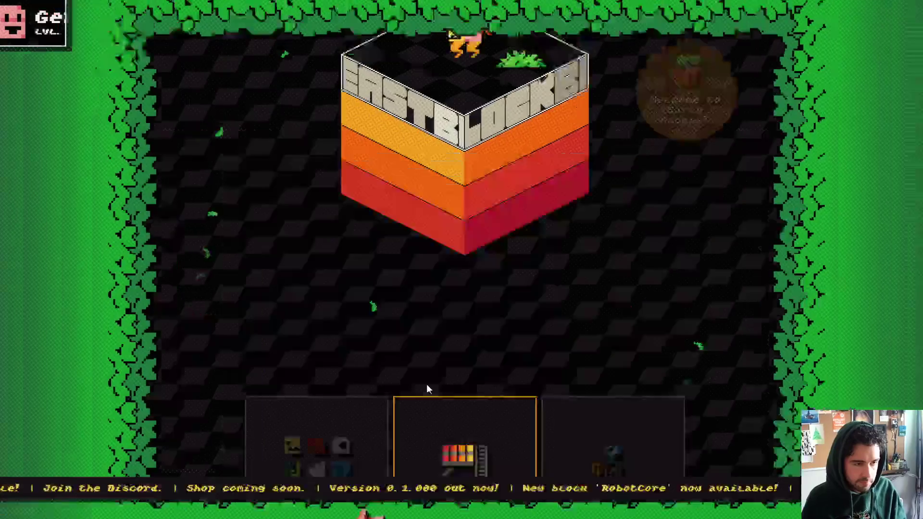
pyautogui.click(428, 389)
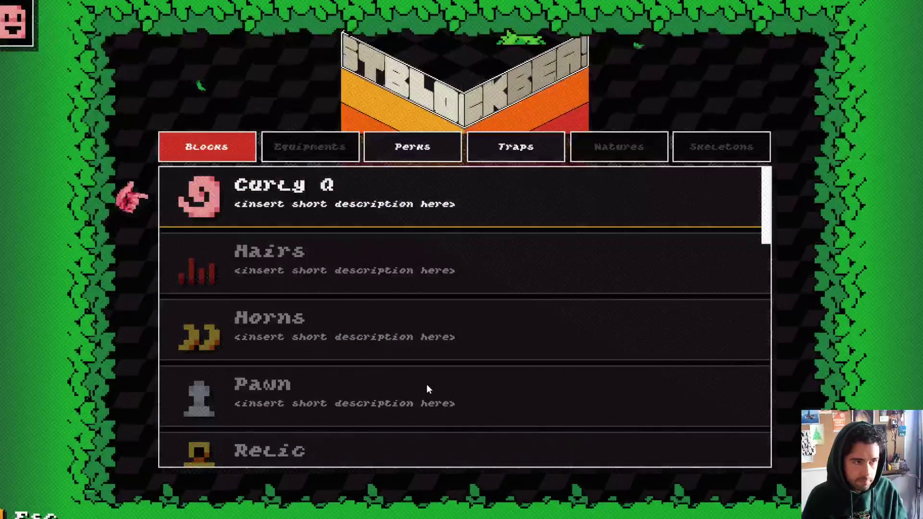
pyautogui.press('Escape')
pyautogui.press('Left')
pyautogui.press('Left')
pyautogui.press('Right')
pyautogui.press('Right')
pyautogui.click(429, 388)
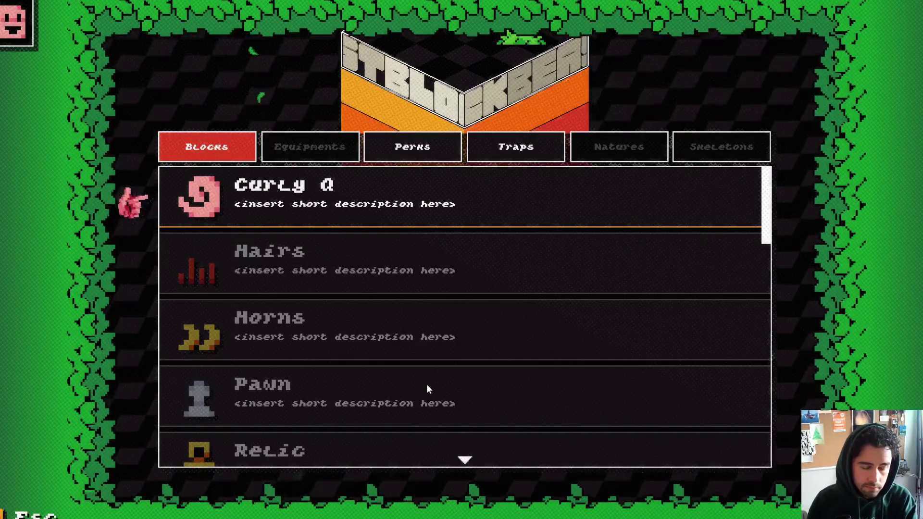
pyautogui.press('Escape')
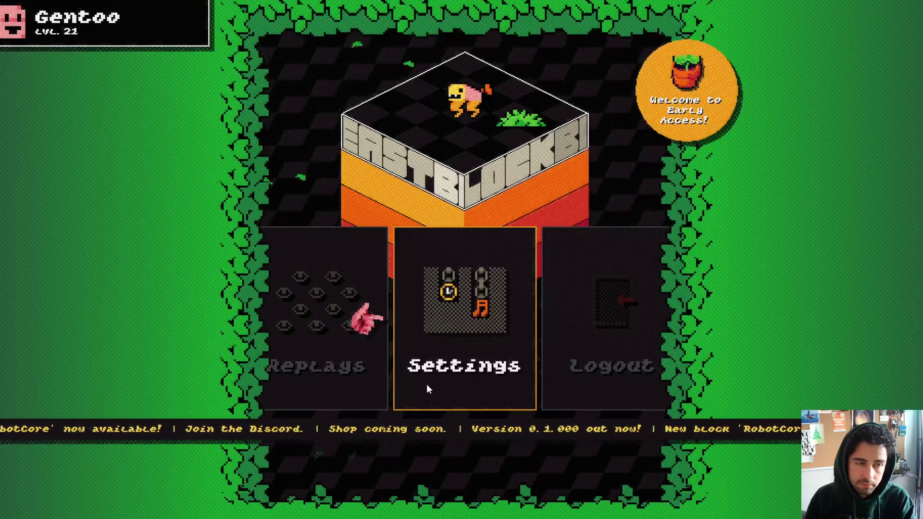
# Start a test battle with a chosen beast, then pause and quit back to the menu
pyautogui.press('Left')
pyautogui.press('Left')
pyautogui.press('Left')
pyautogui.press('Return')
pyautogui.press('Return')
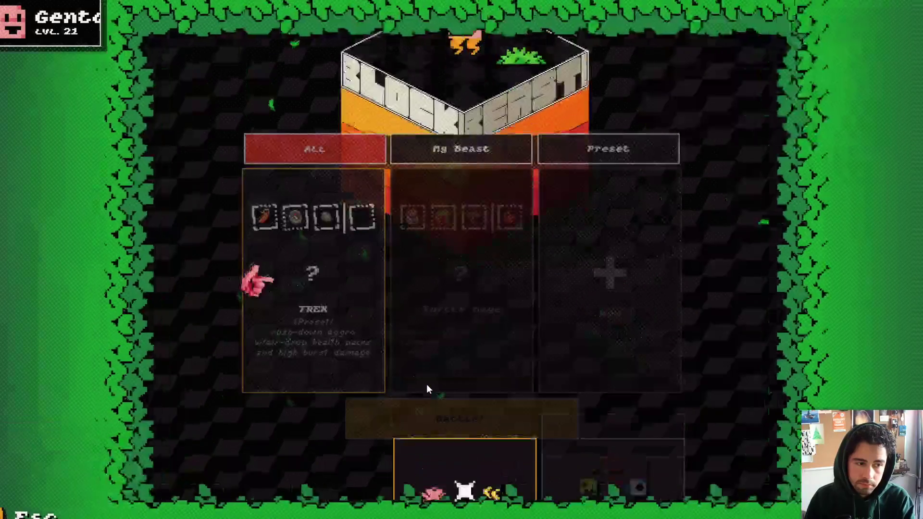
pyautogui.press('Return')
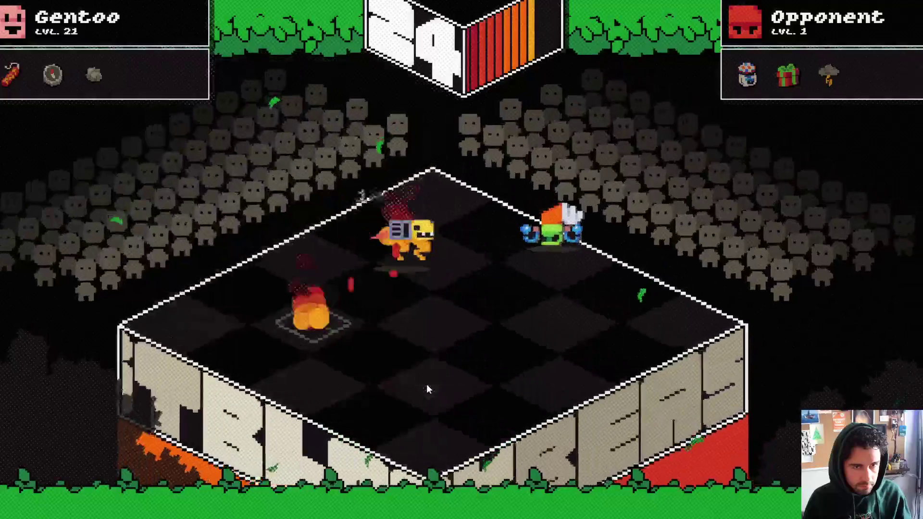
pyautogui.press('Escape')
pyautogui.press('Return')
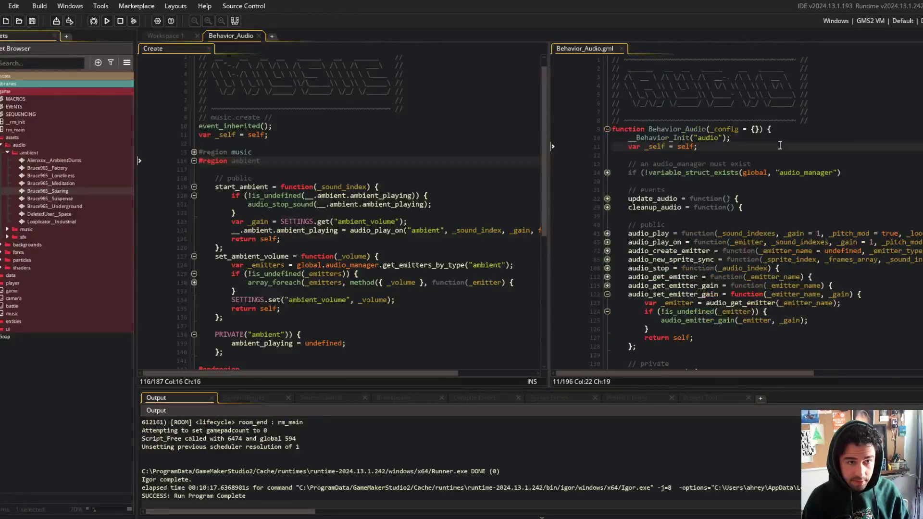
# Open PlayerSettings, set the ambient_volume default to 1.0, and open the Bruce965__Soaring sound
pyautogui.hotkey('ctrl', 't')
pyautogui.write('layerSettings')
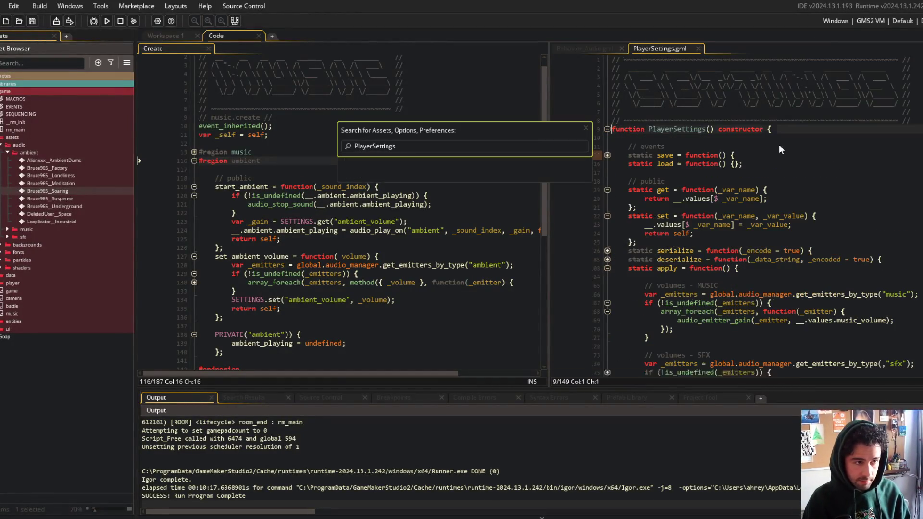
pyautogui.press('Return')
pyautogui.scroll(-15, 784, 202)
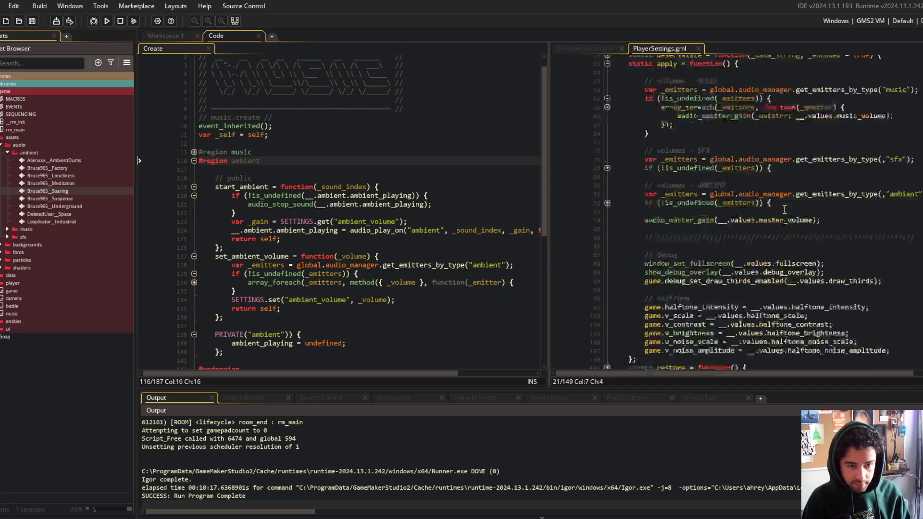
pyautogui.click(770, 272)
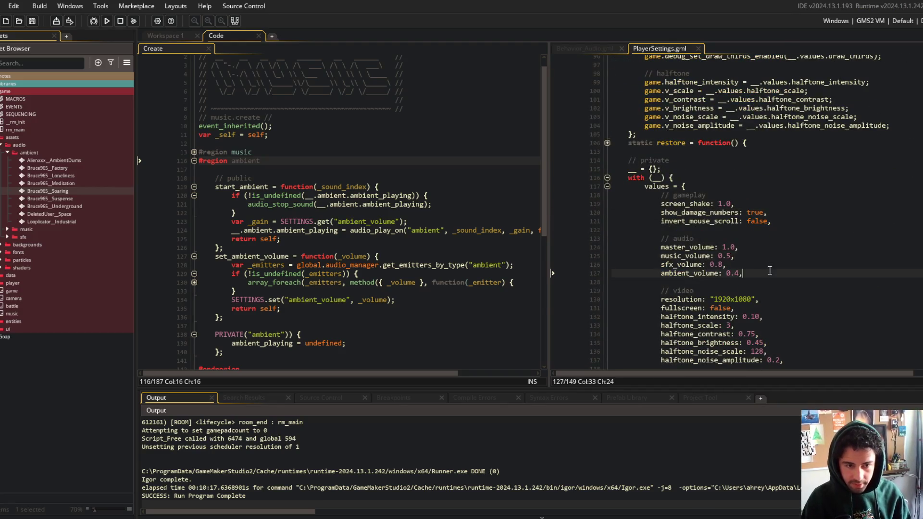
pyautogui.write('1.')
pyautogui.click(379, 222)
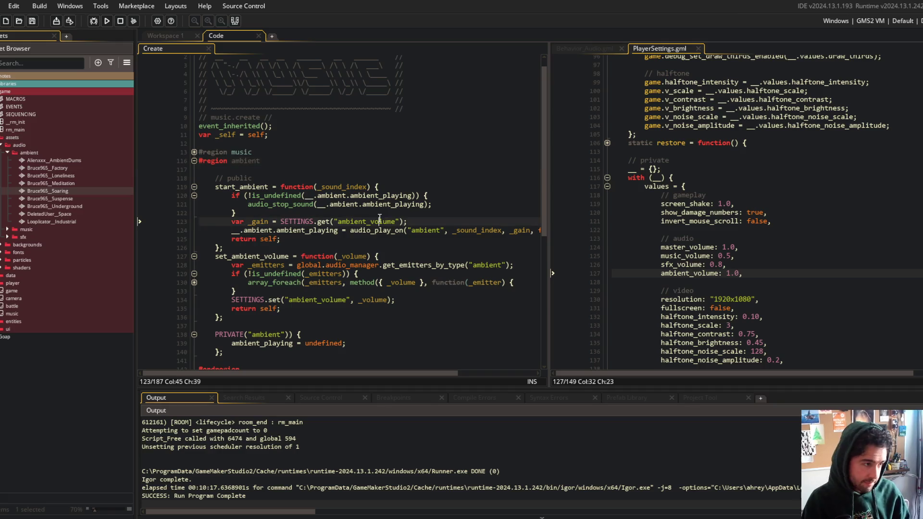
pyautogui.doubleClick(62, 191)
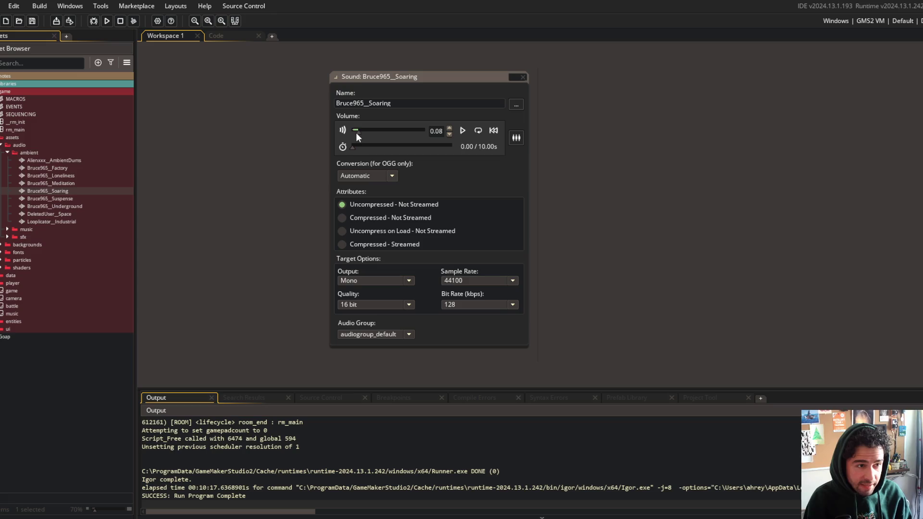
# Set Bruce965_Soaring volume to 1 and look through the other ambient sounds' settings
pyautogui.moveTo(359, 132); pyautogui.dragTo(424, 131)
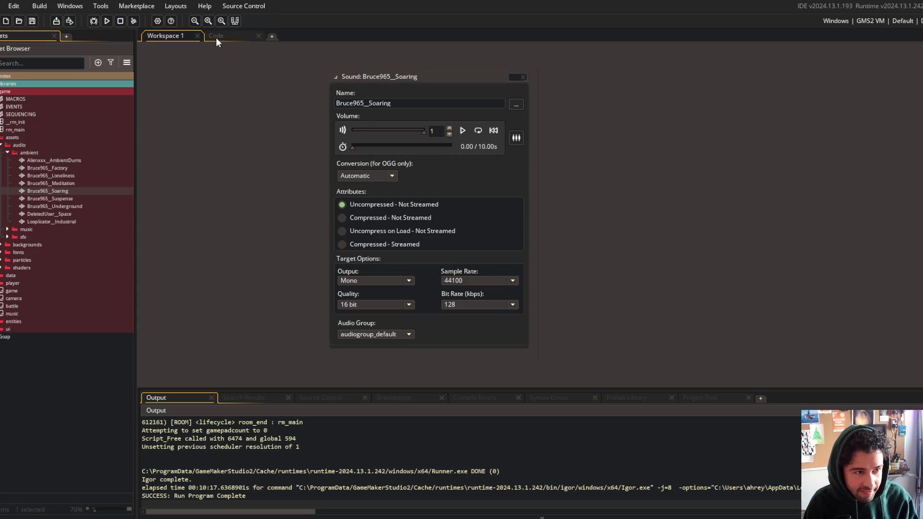
pyautogui.moveTo(393, 77); pyautogui.dragTo(393, 78)
pyautogui.doubleClick(62, 161)
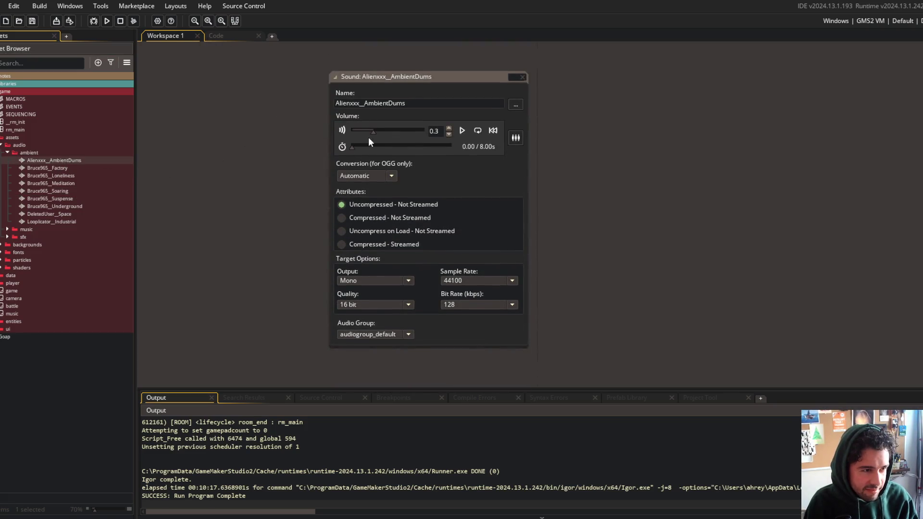
pyautogui.doubleClick(110, 168)
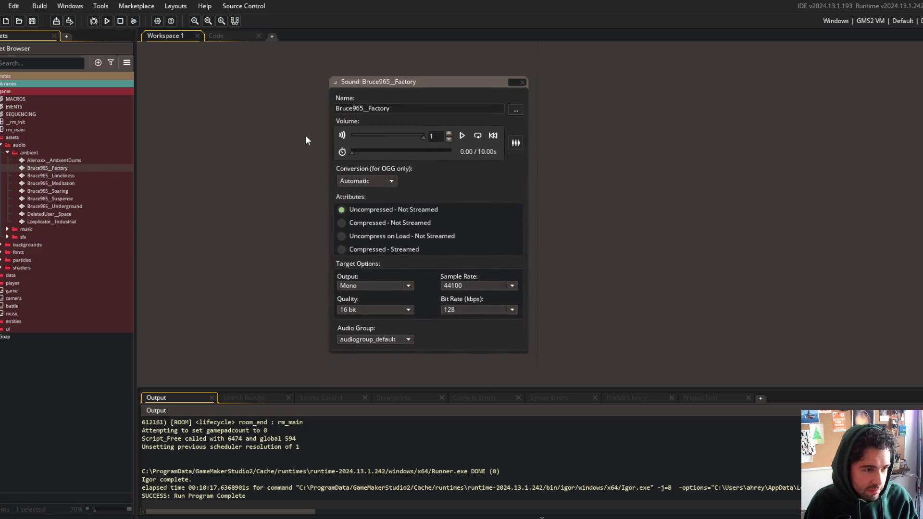
pyautogui.doubleClick(59, 173)
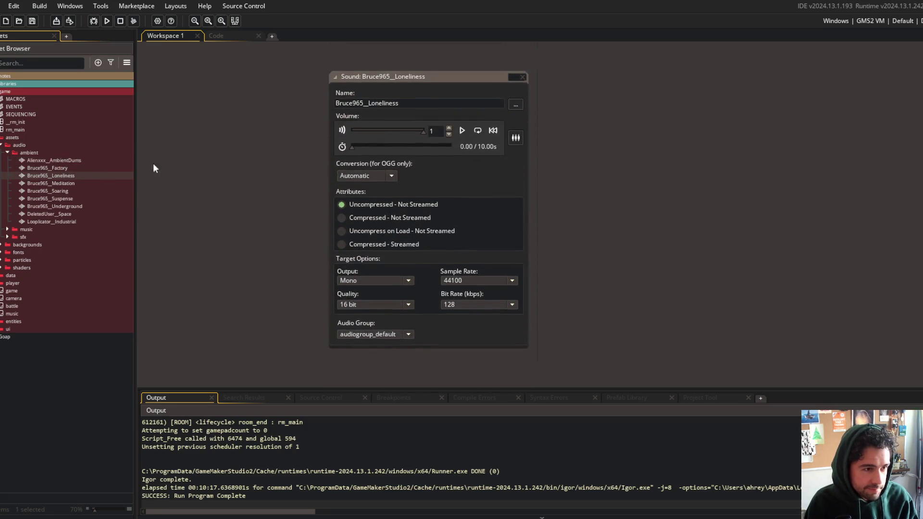
pyautogui.doubleClick(39, 179)
pyautogui.doubleClick(77, 189)
pyautogui.doubleClick(83, 198)
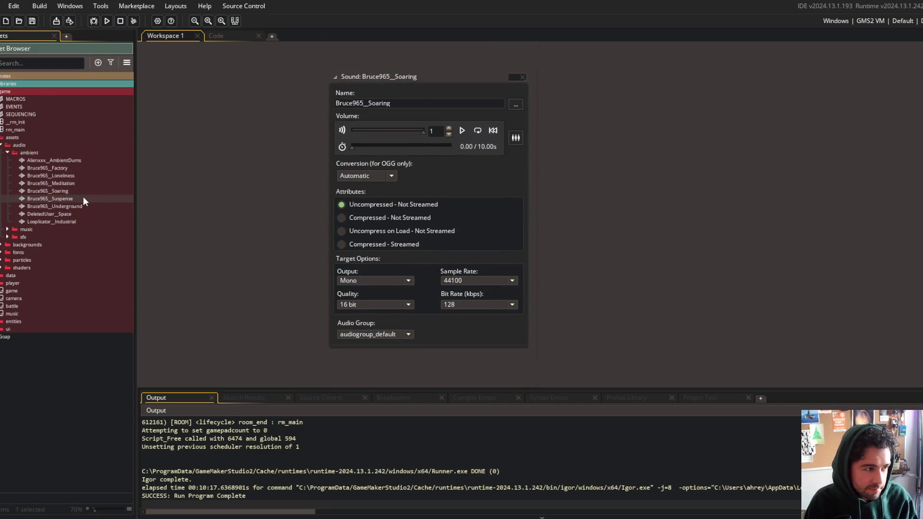
# Set Bruce965_Underground volume to 1, check the remaining sounds, and return to the Code workspace
pyautogui.click(84, 205)
pyautogui.doubleClick(84, 206)
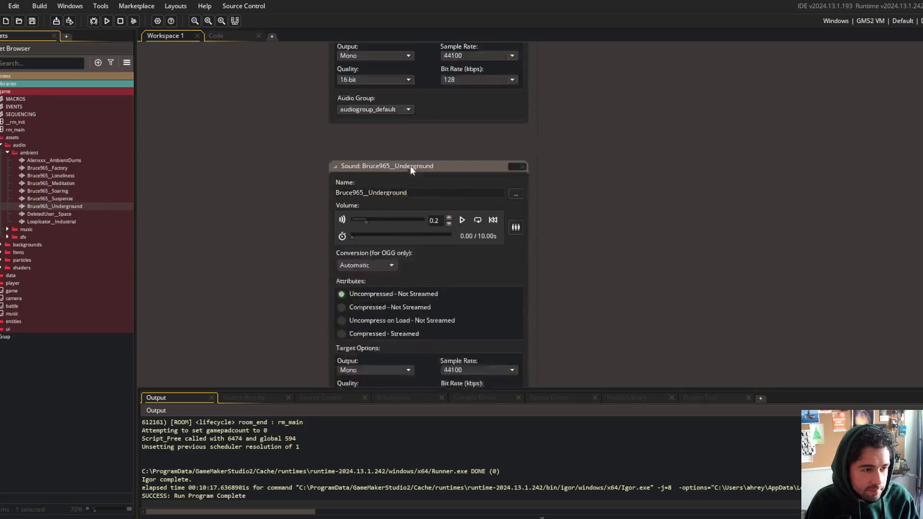
pyautogui.moveTo(364, 133); pyautogui.dragTo(461, 129)
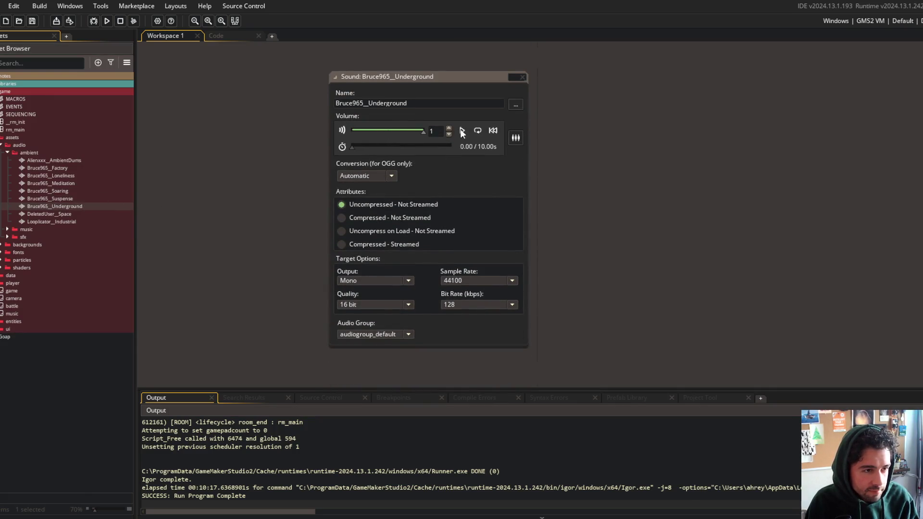
pyautogui.doubleClick(72, 212)
pyautogui.doubleClick(99, 222)
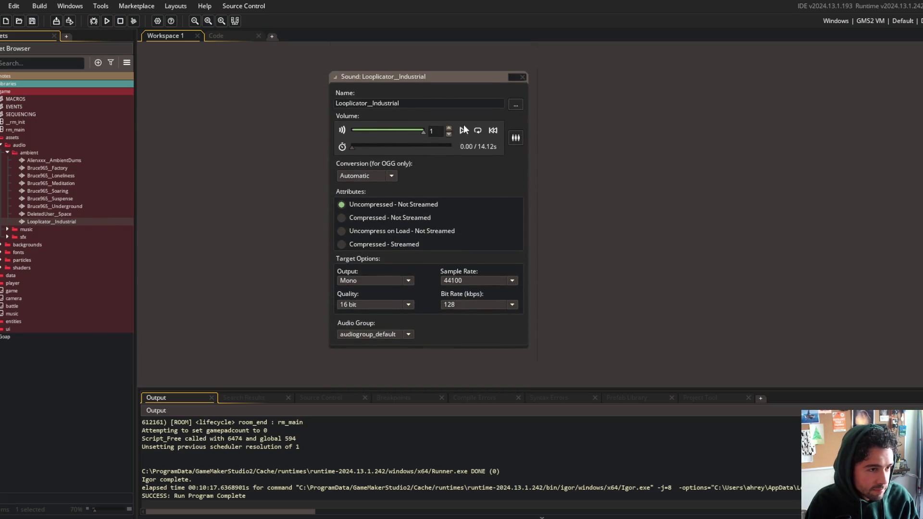
pyautogui.click(232, 38)
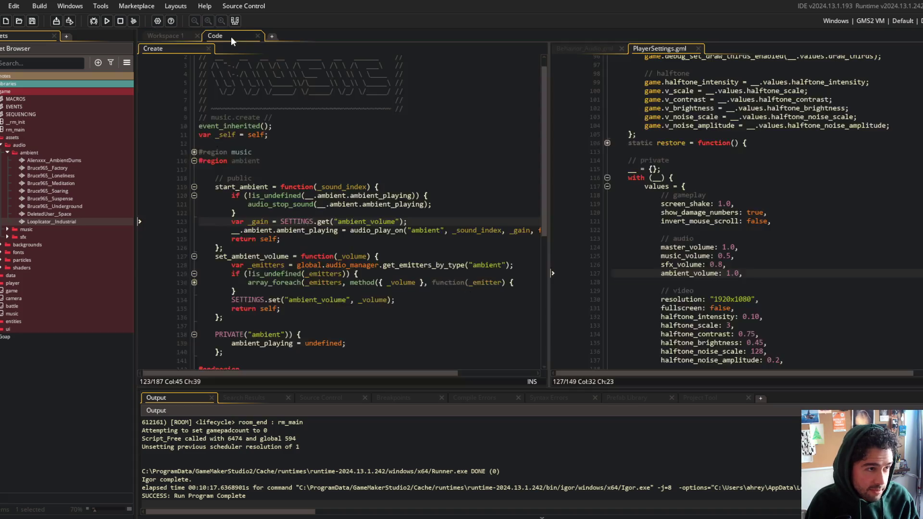
# Build and run Block Beasts from the Code workspace, saving and rebuilding with F5
pyautogui.click(158, 36)
pyautogui.click(216, 35)
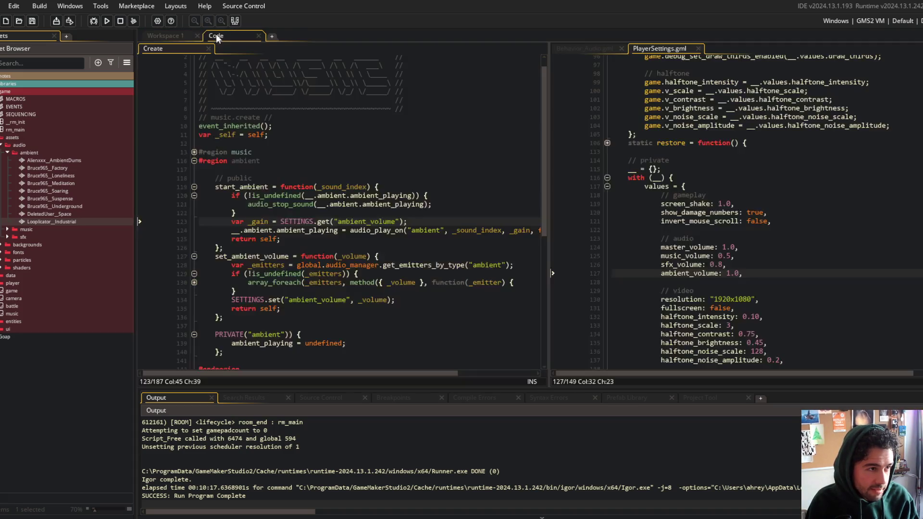
pyautogui.click(102, 25)
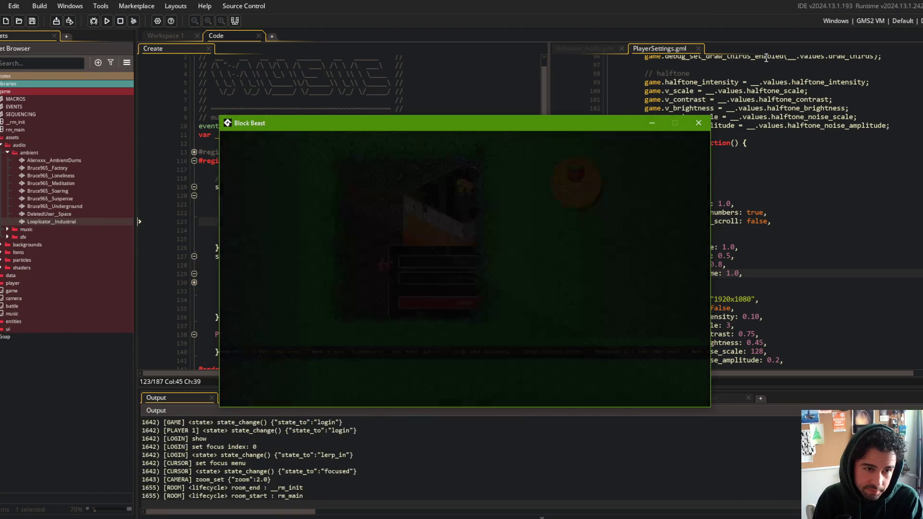
pyautogui.click(815, 193)
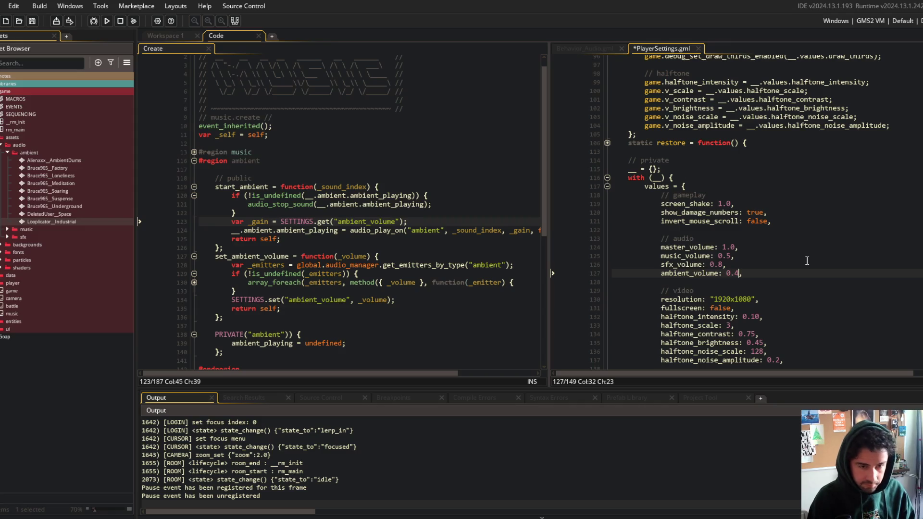
pyautogui.press('F5')
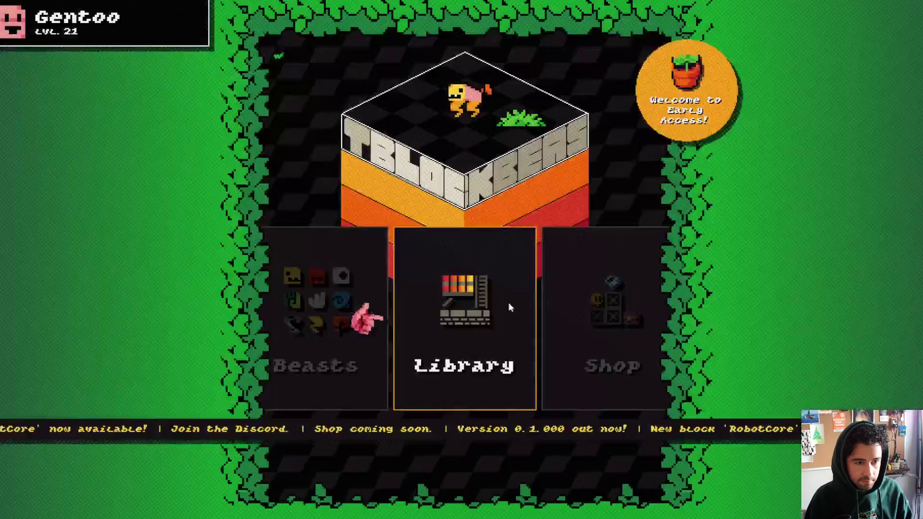
# Browse the in-game Library, then go back to the main menu
pyautogui.click(518, 303)
pyautogui.scroll(-4, 399, 230)
pyautogui.scroll(-3, 399, 235)
pyautogui.scroll(8, 397, 234)
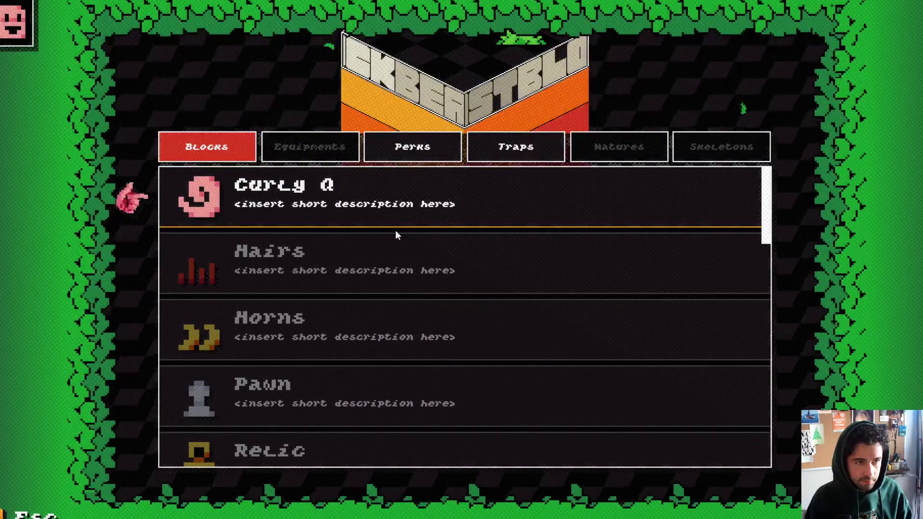
pyautogui.press('Escape')
pyautogui.scroll(-3, 500, 266)
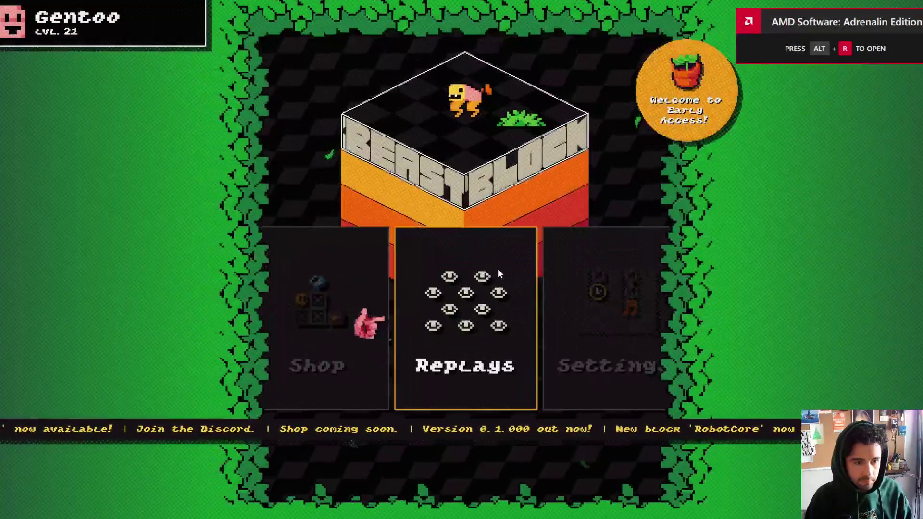
# In the game's Settings, raise Ambient Volume from 10% to 30%
pyautogui.click(457, 297)
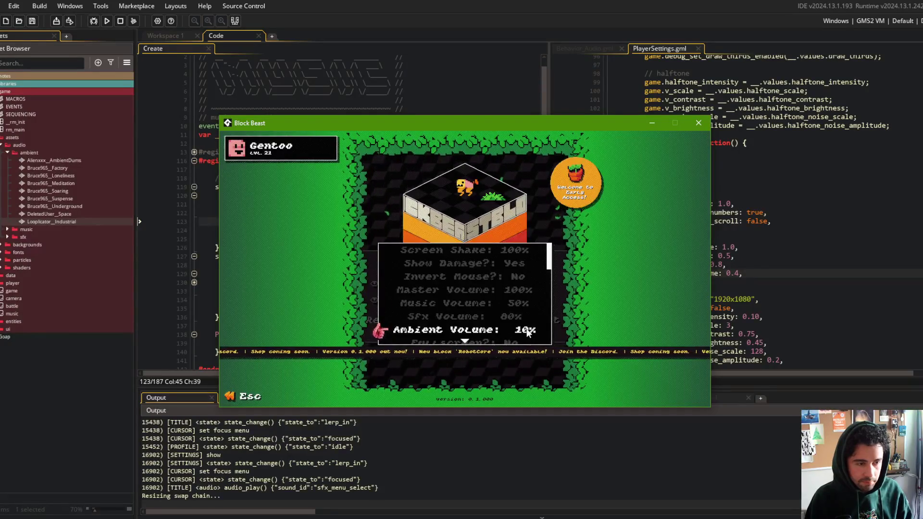
pyautogui.click(528, 332)
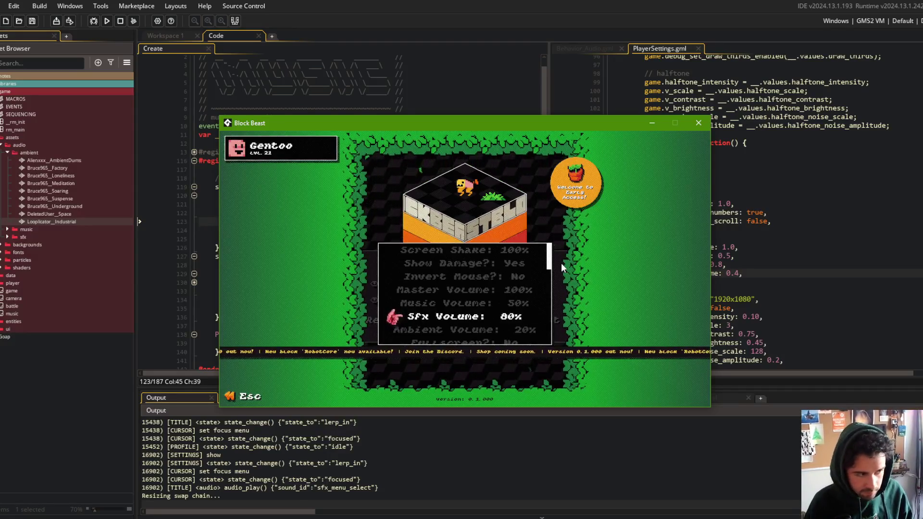
pyautogui.press('Up')
pyautogui.press('Up')
pyautogui.press('Up')
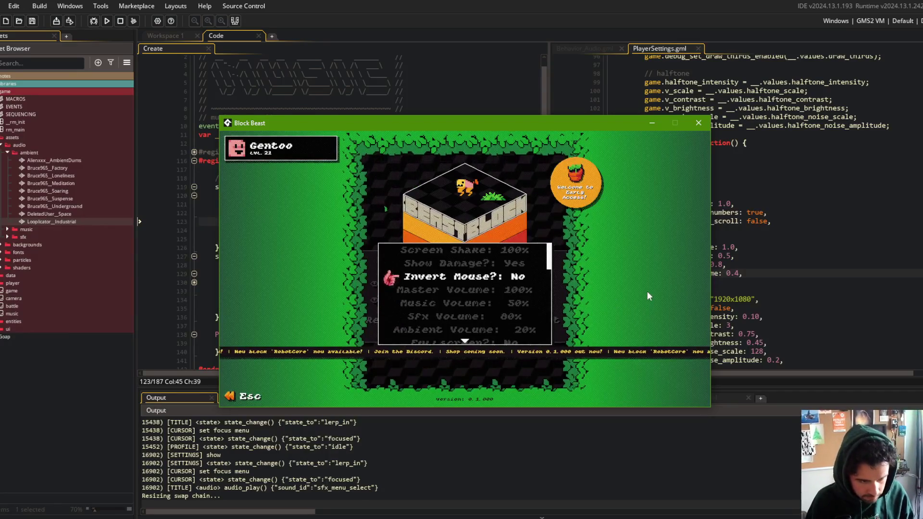
pyautogui.click(526, 335)
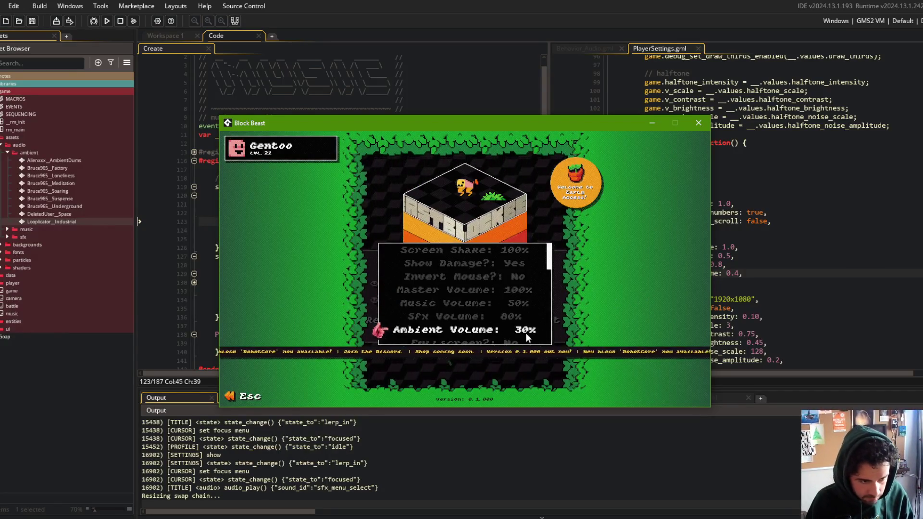
# Go to the ambient_volume default on line 127 of PlayerSettings.gml, then return to the game
pyautogui.click(748, 271)
pyautogui.write('3')
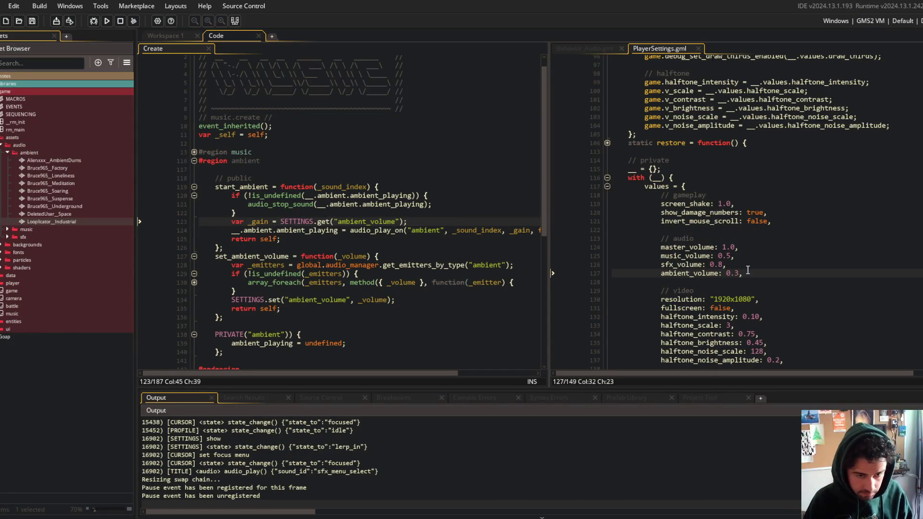
pyautogui.hotkey('alt', 'Tab')
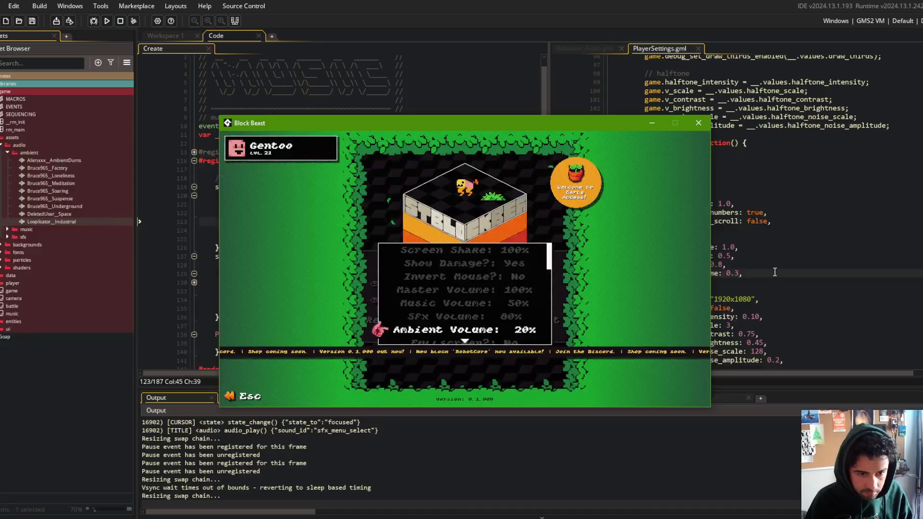
pyautogui.click(771, 274)
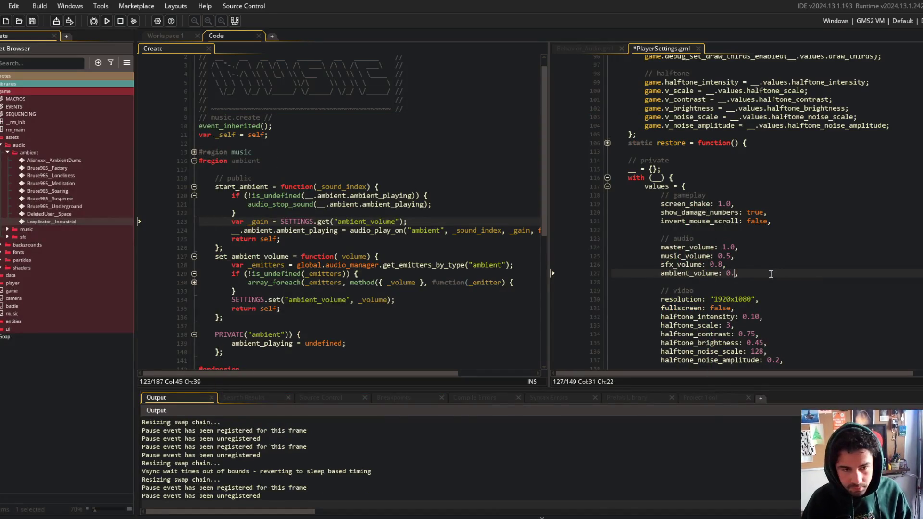
pyautogui.hotkey('alt', 'Tab')
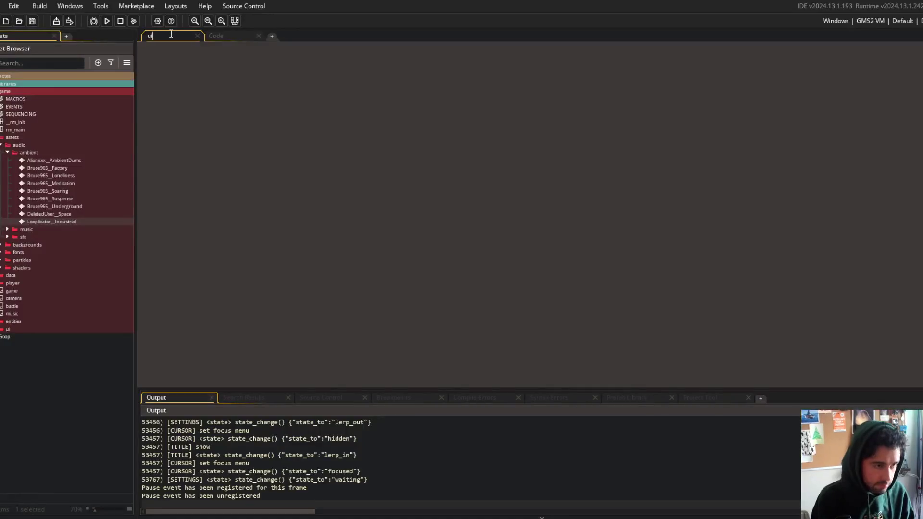
# Find the ui_settings object with Ctrl+T and open its Create event code
pyautogui.hotkey('ctrl', 't')
pyautogui.write('ui_s')
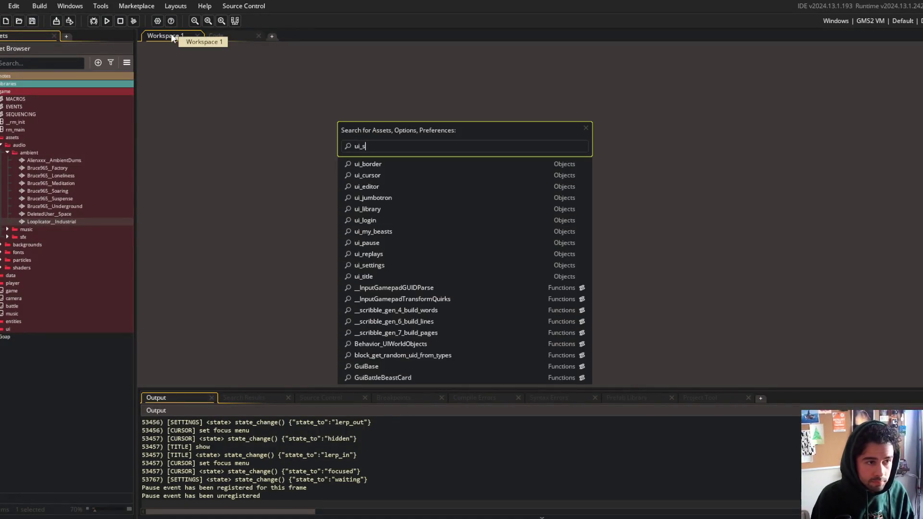
pyautogui.write('etting')
pyautogui.press('Return')
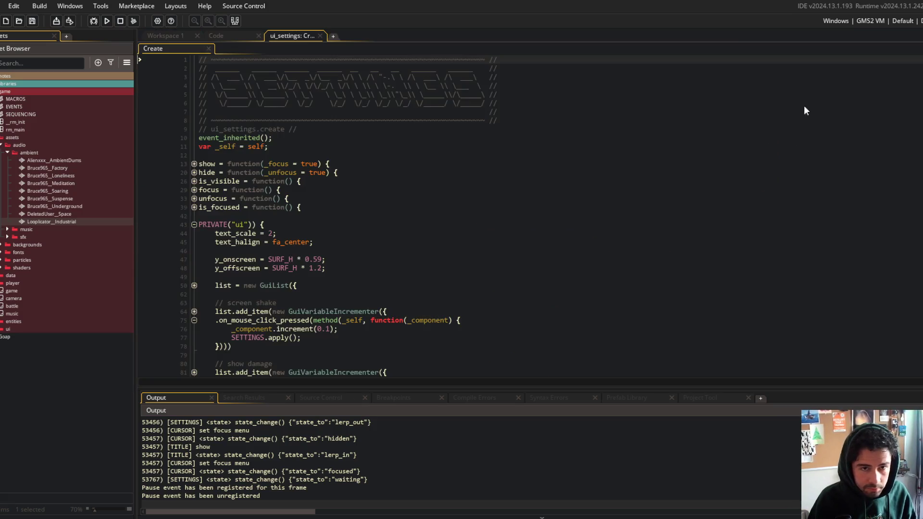
pyautogui.click(369, 143)
pyautogui.scroll(-5, 369, 142)
pyautogui.click(350, 189)
pyautogui.hotkey('ctrl', 'z')
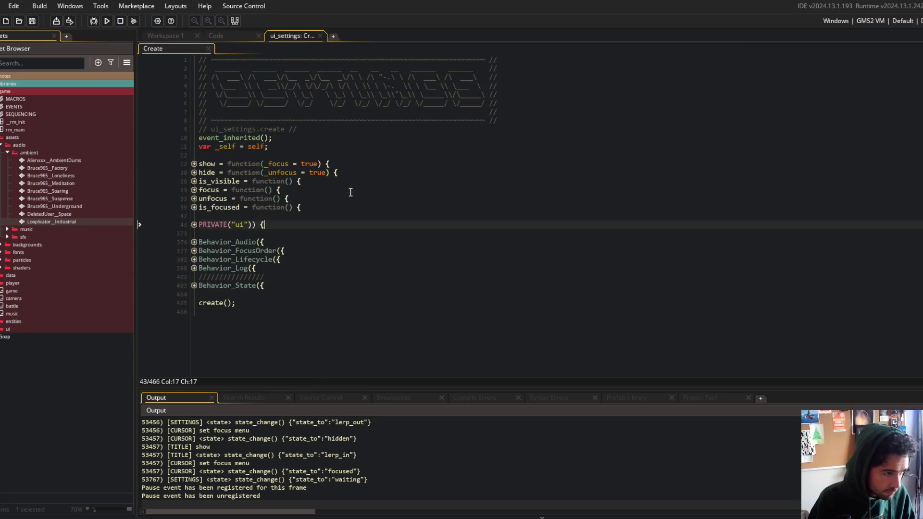
pyautogui.press('Down')
pyautogui.press('Down')
pyautogui.press('Down')
pyautogui.press('Down')
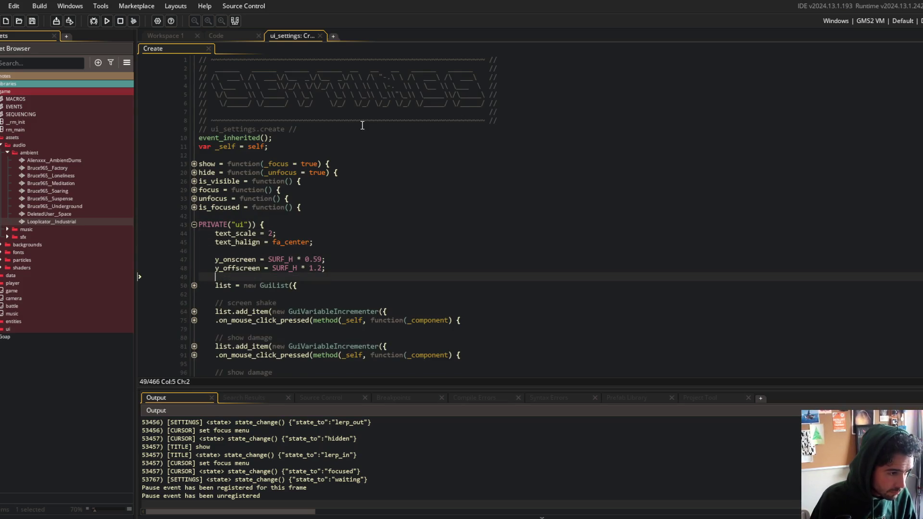
pyautogui.scroll(-9, 360, 217)
# Follow SETTINGS to the PlayerSettings definition and dock PlayerSettings.gml as a full-width tab
pyautogui.click(194, 284)
pyautogui.click(240, 303)
pyautogui.middleClick(243, 302)
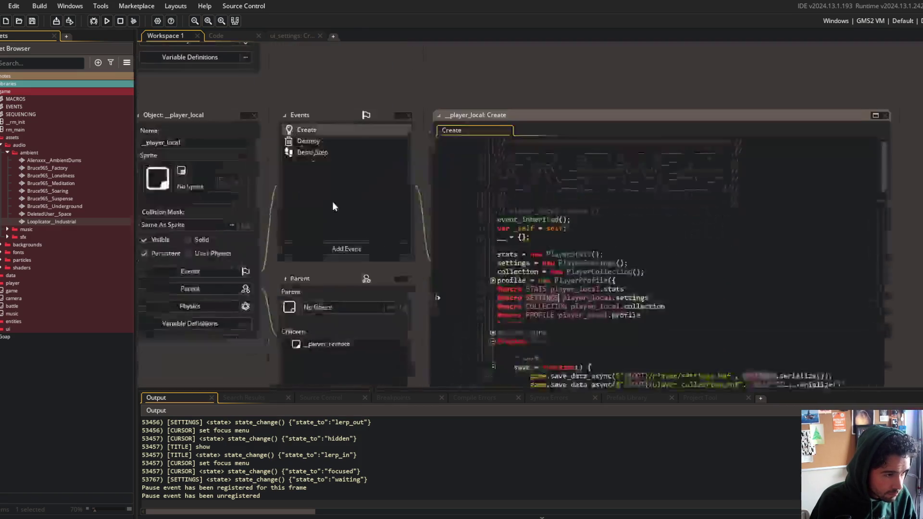
pyautogui.middleClick(601, 210)
pyautogui.moveTo(512, 80)
pyautogui.mouseDown()
pyautogui.moveTo(303, 61)
pyautogui.moveTo(375, 70)
pyautogui.mouseUp()
pyautogui.scroll(-5, 412, 263)
pyautogui.click(362, 214)
pyautogui.scroll(-3, 312, 238)
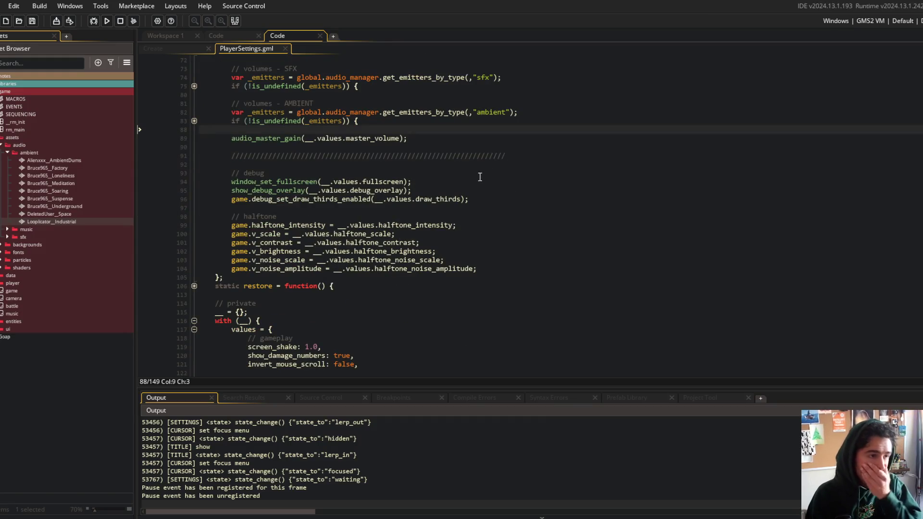
# Add 'if (window_get_fullscreen() != __.values.fullscreen) {' below the // debug comment
pyautogui.click(398, 172)
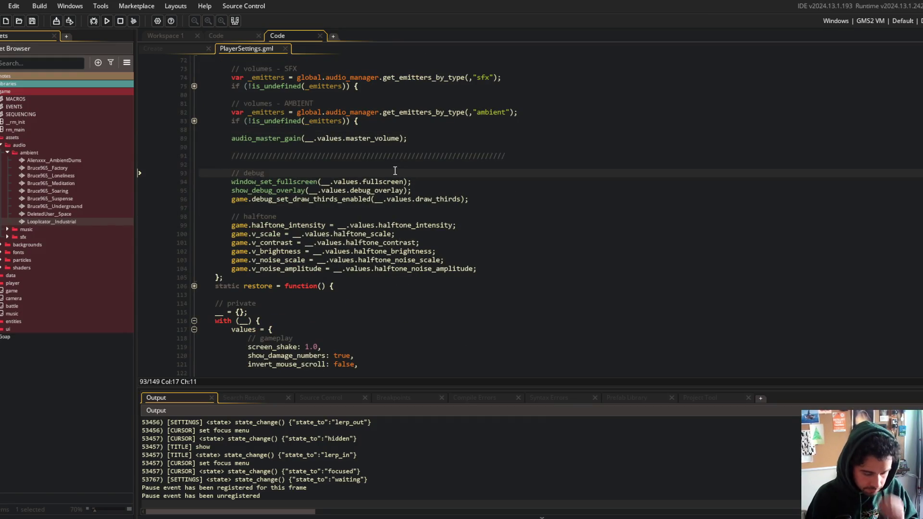
pyautogui.press('Return')
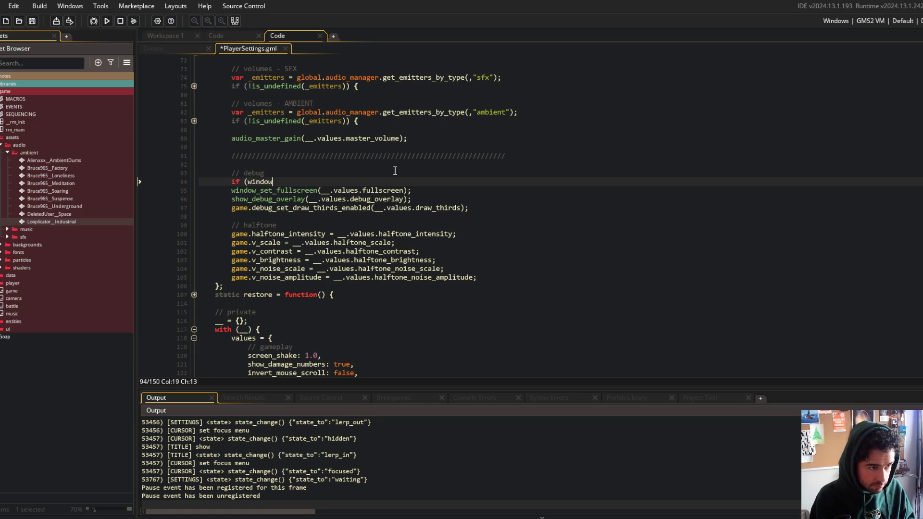
pyautogui.write('_get_ful')
pyautogui.press('Tab')
pyautogui.write('__')
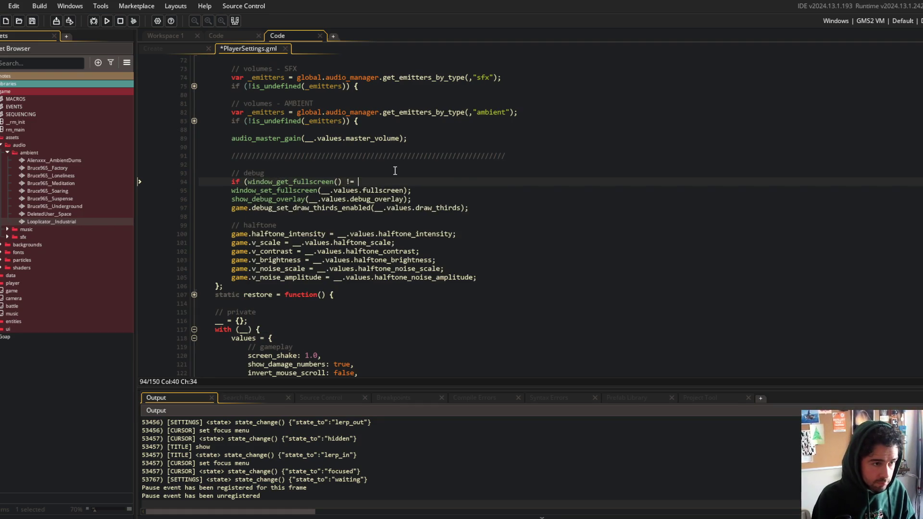
pyautogui.write('.values.fill')
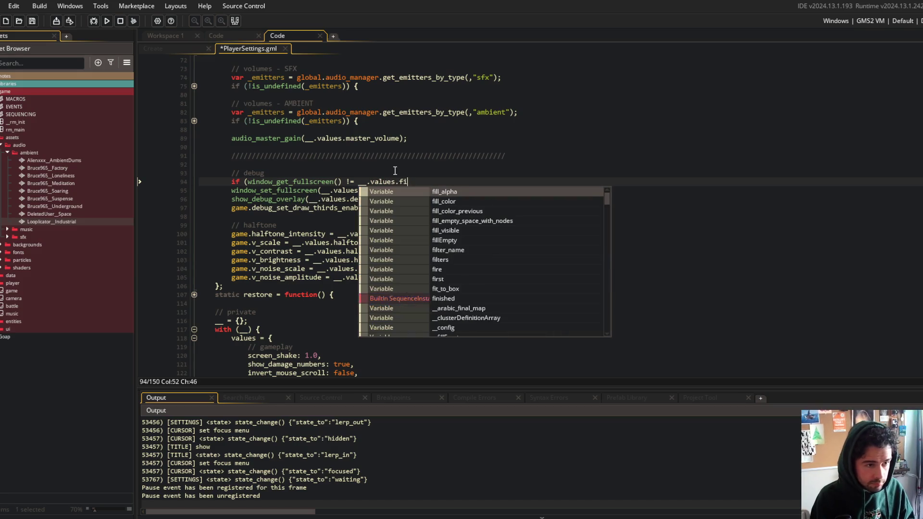
pyautogui.press('BackSpace')
pyautogui.press('BackSpace')
pyautogui.press('BackSpace')
pyautogui.write('ul')
pyautogui.press('Tab')
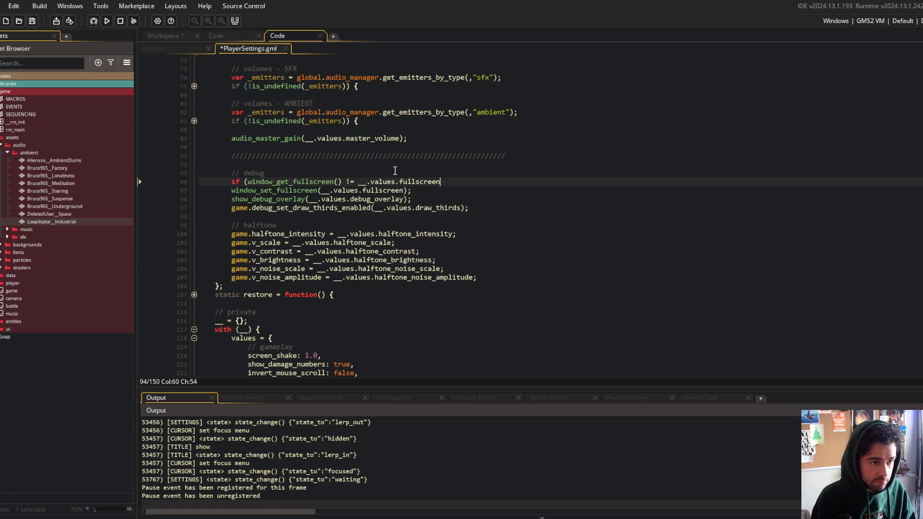
pyautogui.write('{')
pyautogui.press('Escape')
# Indent the window_set_fullscreen call inside the if block and close it with '}'
pyautogui.press('Down')
pyautogui.press('Home')
pyautogui.press('Tab')
pyautogui.press('End')
pyautogui.press('Return')
pyautogui.write('}')
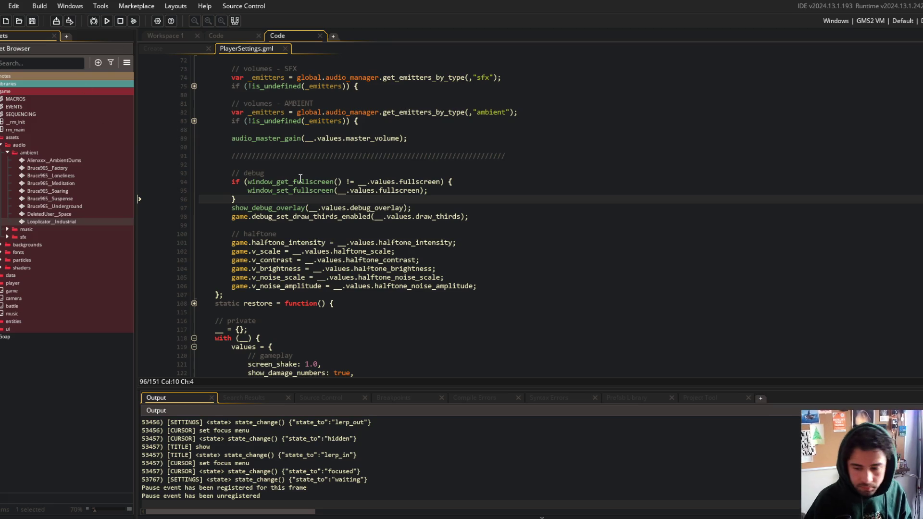
pyautogui.hotkey('alt', 'Tab')
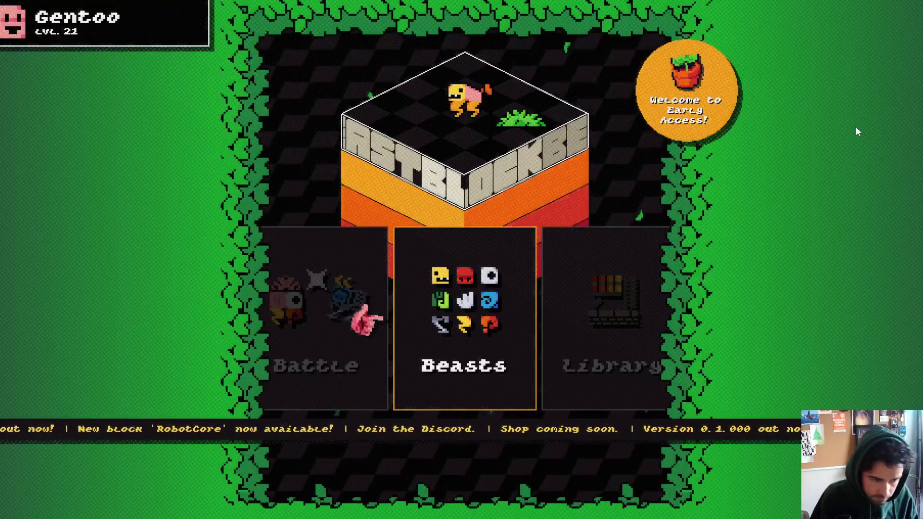
# Check the Settings list in Block Beasts, then visit the Library and return to the main menu
pyautogui.press('Right')
pyautogui.press('Right')
pyautogui.press('Right')
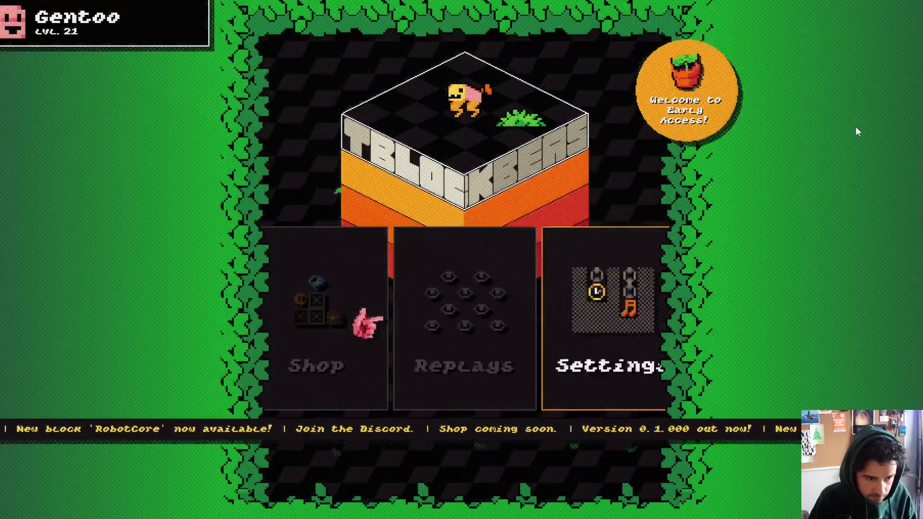
pyautogui.press('Right')
pyautogui.press('Return')
pyautogui.press('Down')
pyautogui.press('Down')
pyautogui.press('Down')
pyautogui.press('Down')
pyautogui.press('Down')
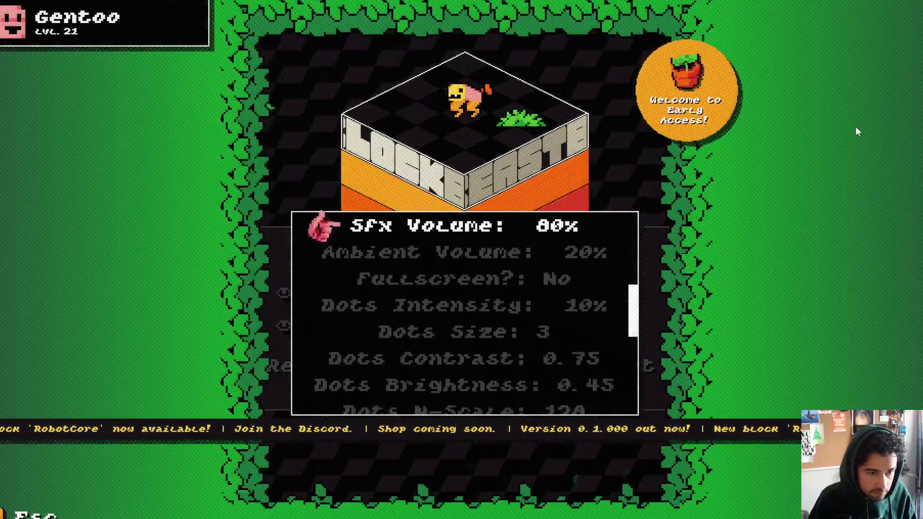
pyautogui.press('Escape')
pyautogui.press('Left')
pyautogui.press('Left')
pyautogui.press('Left')
pyautogui.press('Return')
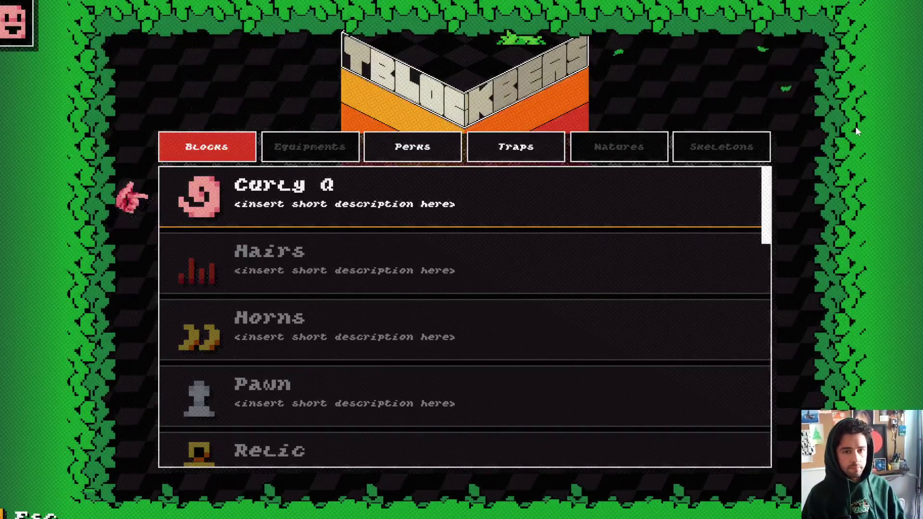
pyautogui.press('Escape')
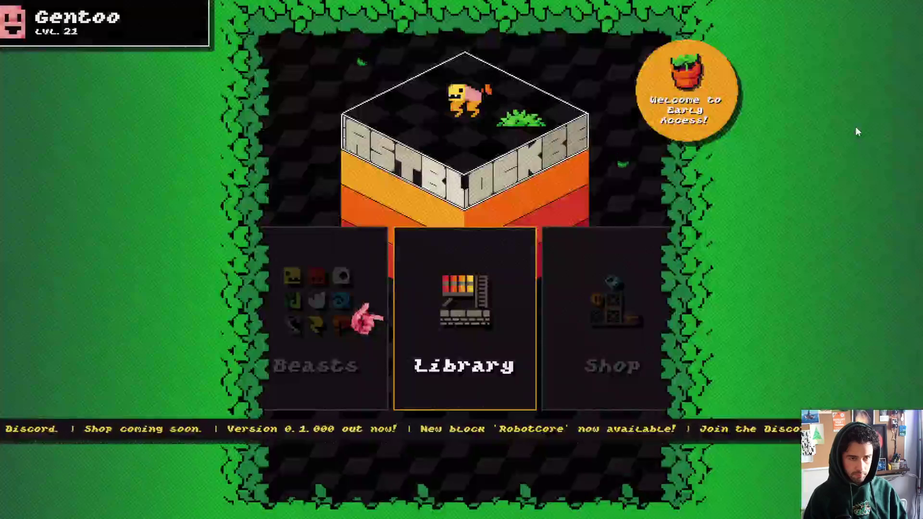
# Open the Library's Blocks list and view the Wand block's detail page
pyautogui.press('Return')
pyautogui.press('Down')
pyautogui.press('Up')
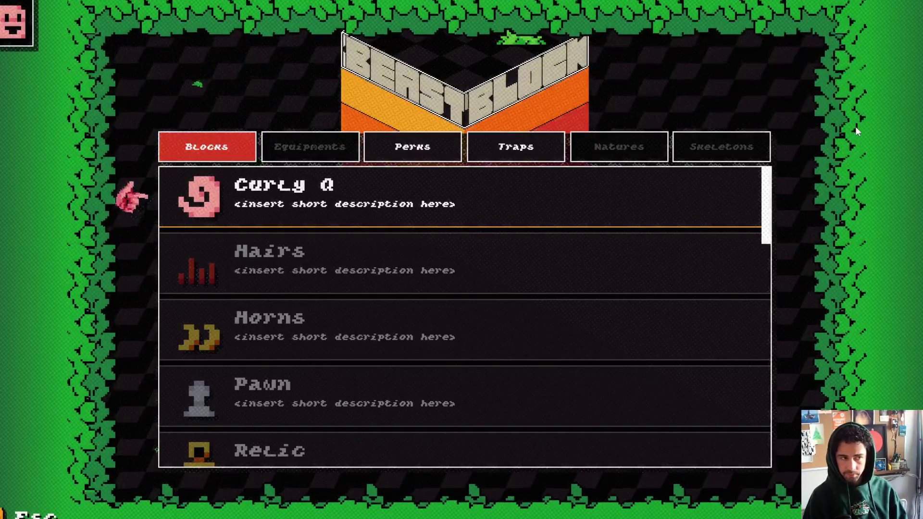
pyautogui.press('Down')
pyautogui.press('Down')
pyautogui.press('Down')
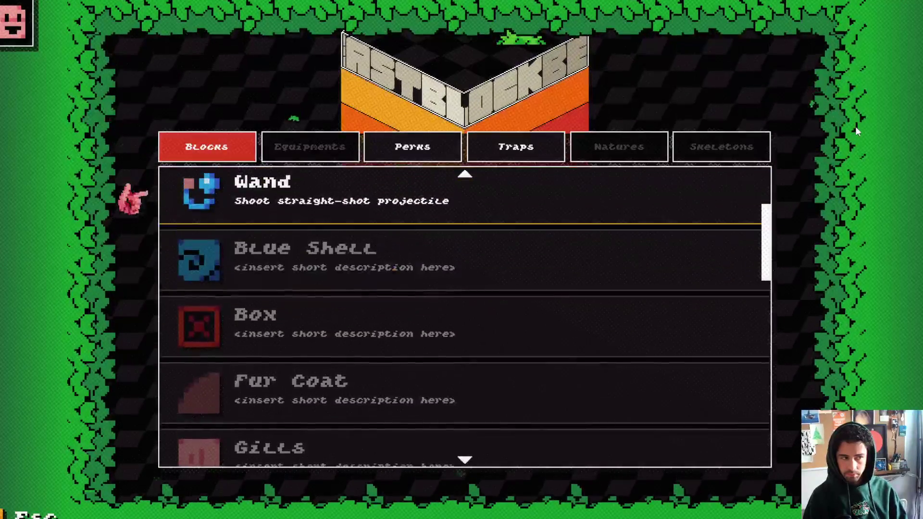
pyautogui.press('Return')
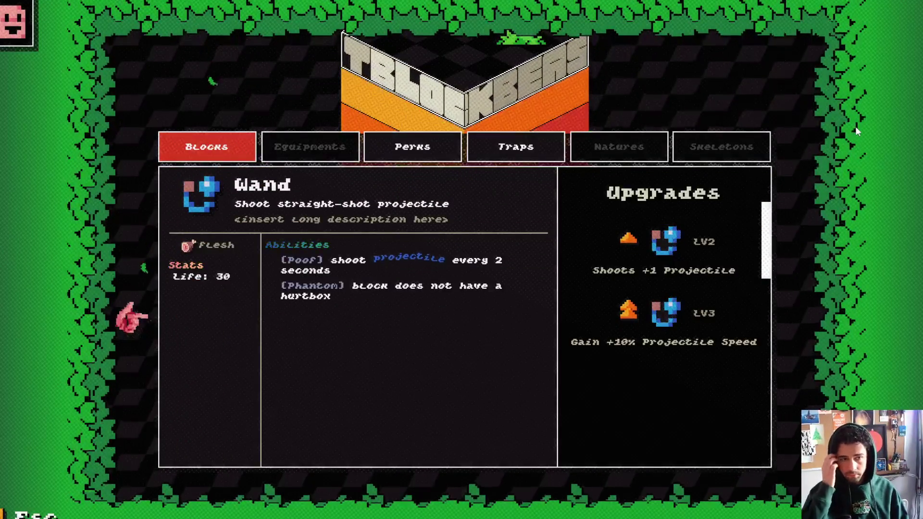
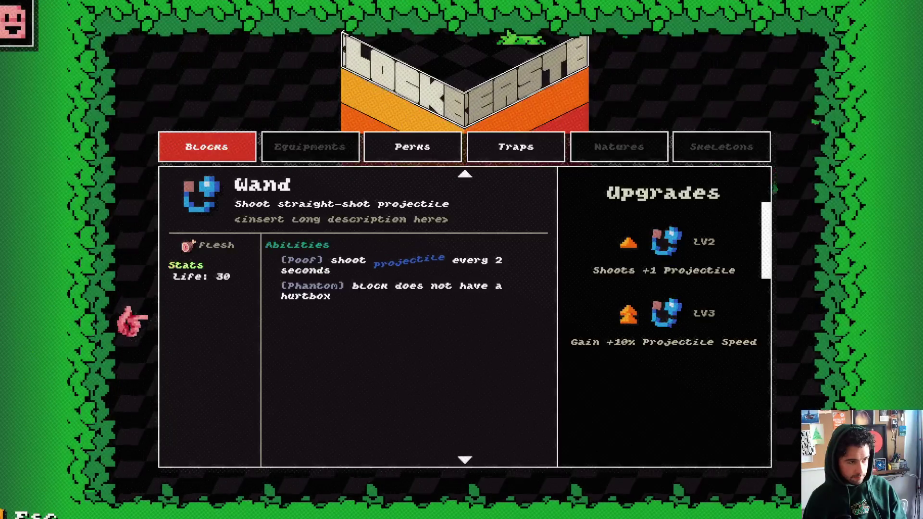
# Leave the block library and start a new TREX beast in the beast editor
pyautogui.press('Escape')
pyautogui.press('Left')
pyautogui.press('Return')
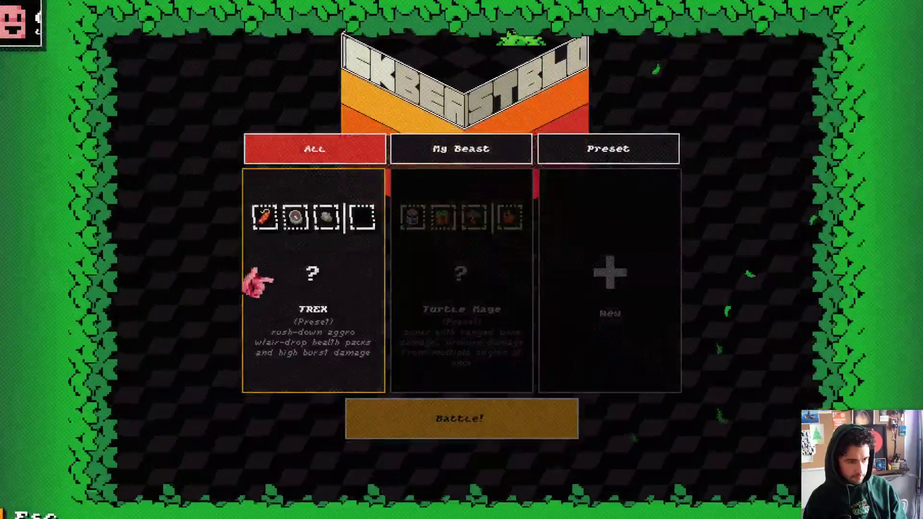
pyautogui.press('Right')
pyautogui.press('Right')
pyautogui.press('Return')
pyautogui.press('Right')
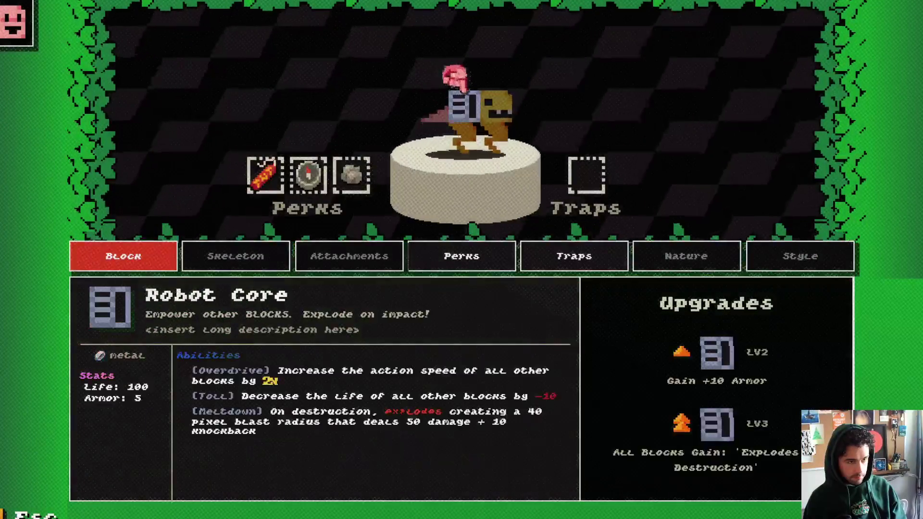
# Open the block carousel and compare Shell, Stone Patches, Shotgun, Leather Back, Blue Shell, Box and Green Shell
pyautogui.press('Return')
pyautogui.press('Right')
pyautogui.press('Right')
pyautogui.press('Right')
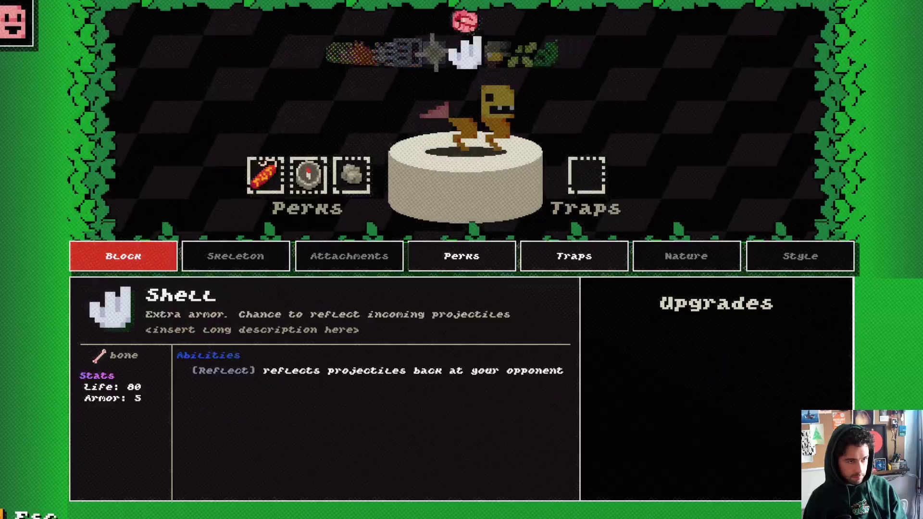
pyautogui.press('Left')
pyautogui.press('Left')
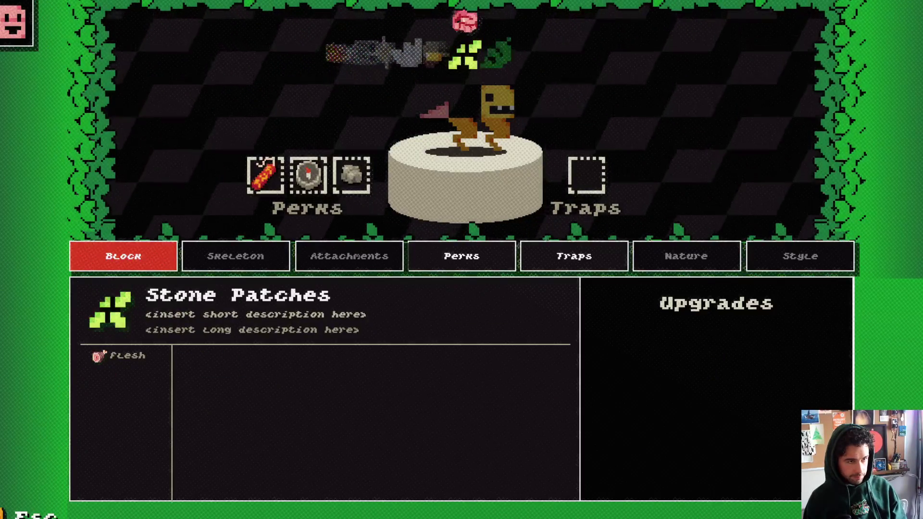
pyautogui.press('Right')
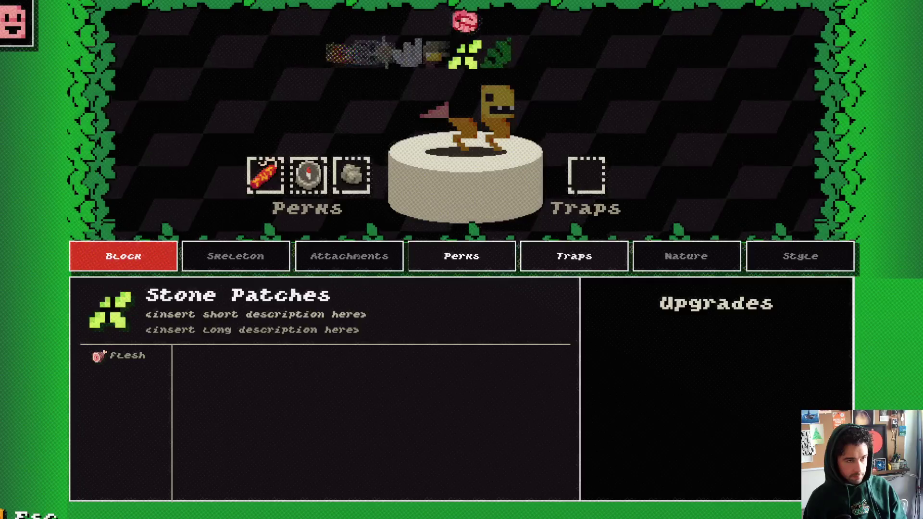
pyautogui.press('Left')
pyautogui.press('Left')
pyautogui.press('Right')
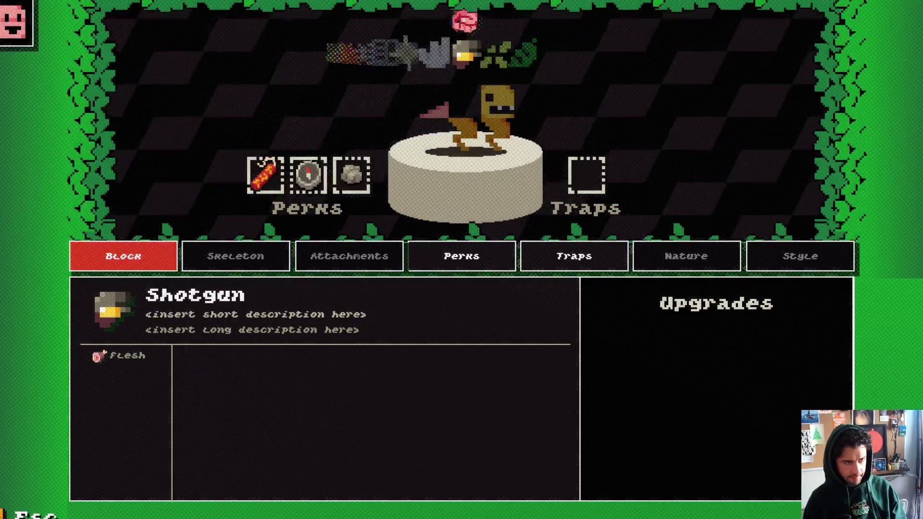
pyautogui.press('Right')
pyautogui.press('Right')
pyautogui.press('Right')
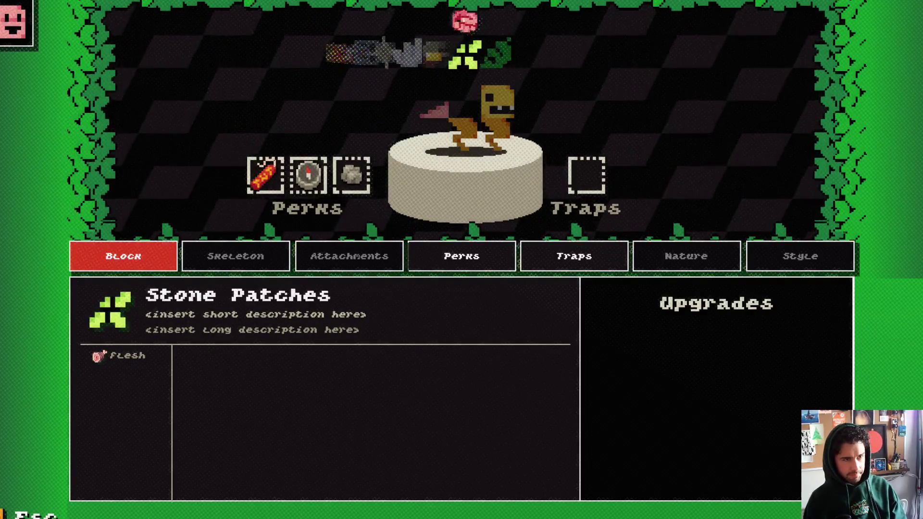
pyautogui.press('Left')
pyautogui.press('Left')
pyautogui.press('Left')
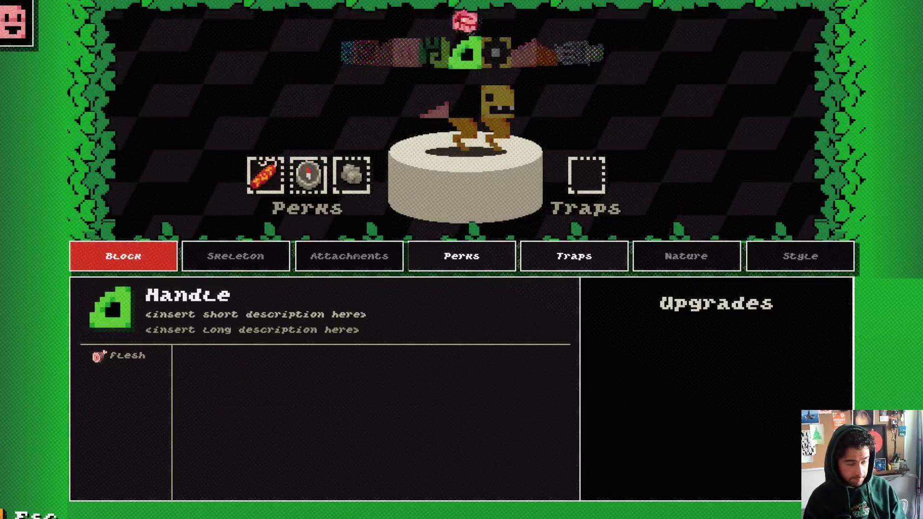
pyautogui.press('Right')
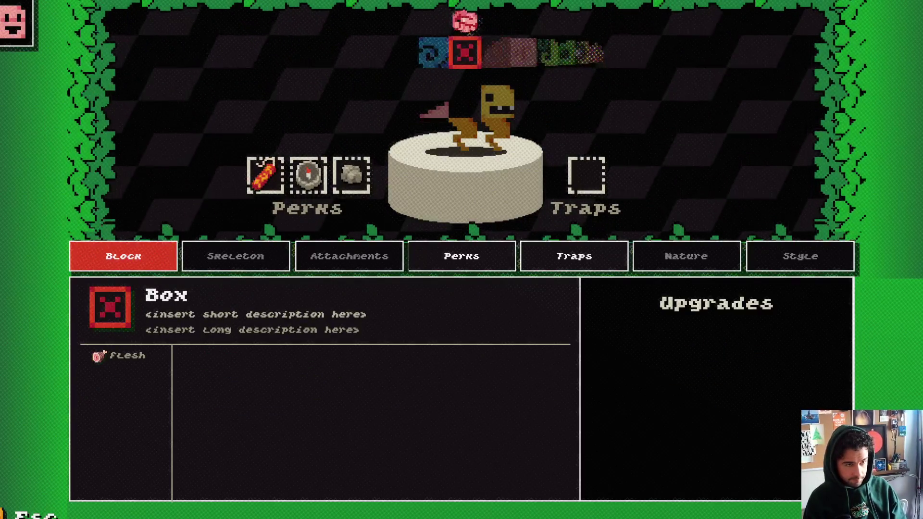
pyautogui.press('Right')
pyautogui.press('Right')
pyautogui.press('Right')
pyautogui.press('Left')
pyautogui.press('Left')
pyautogui.press('Left')
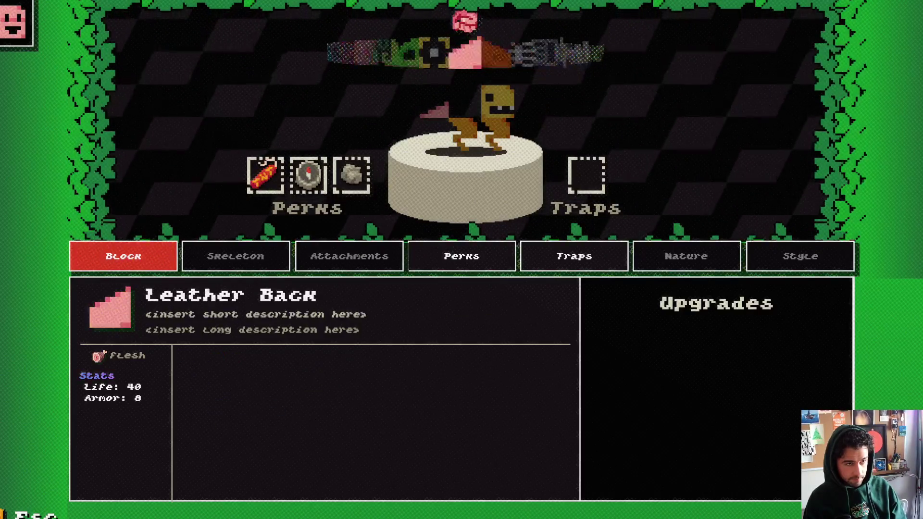
# Compare the Shotgun, Sawblade, Shell and Robot Core blocks' stats and abilities
pyautogui.press('Right')
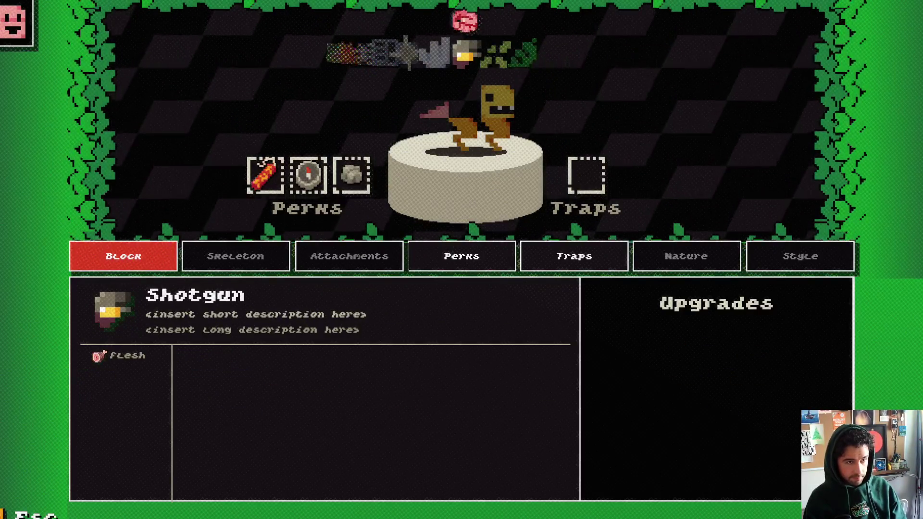
pyautogui.press('Left')
pyautogui.press('Left')
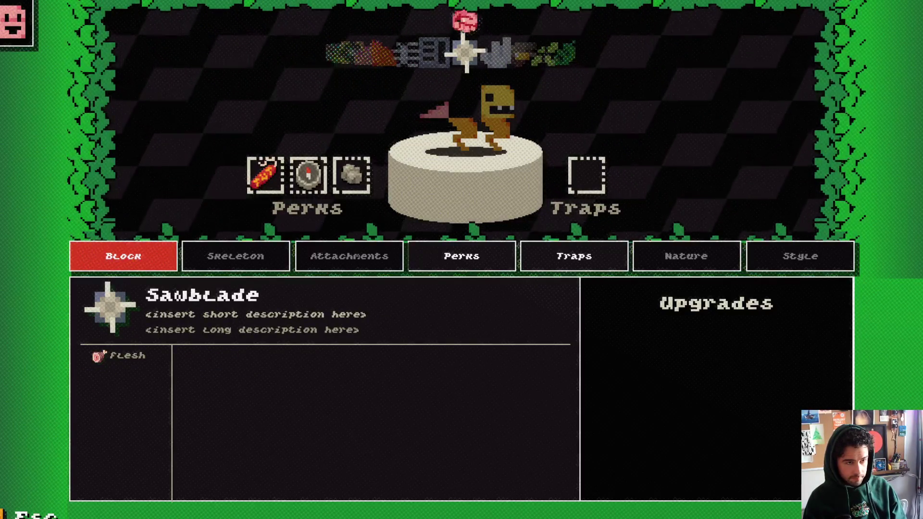
pyautogui.press('Left')
pyautogui.press('Right')
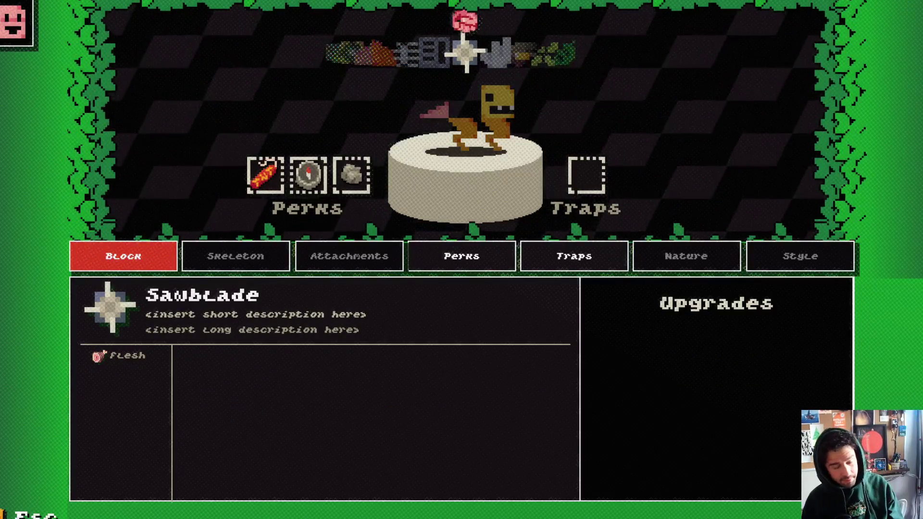
pyautogui.press('Right')
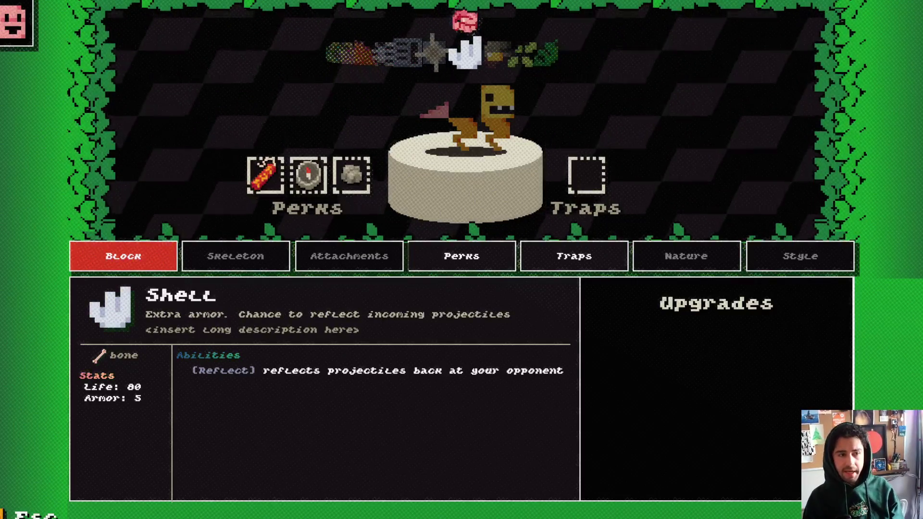
pyautogui.press('Left')
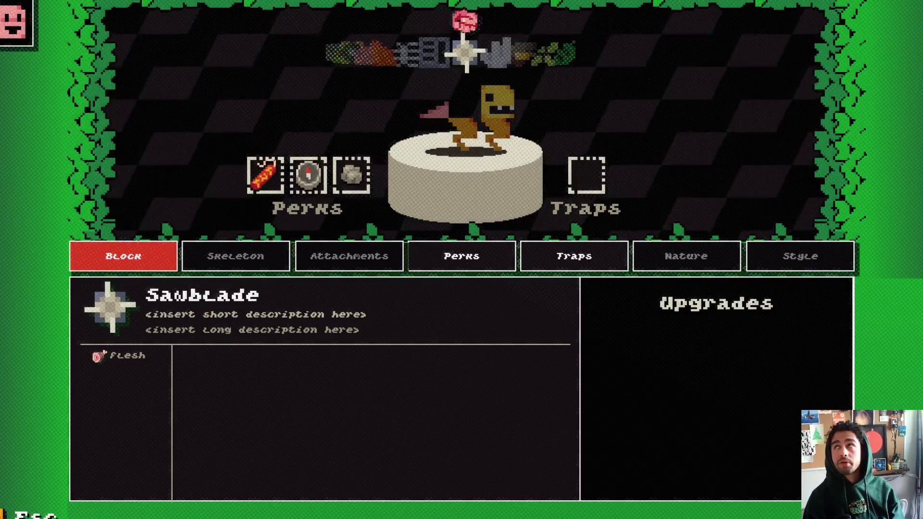
pyautogui.press('Right')
pyautogui.press('Left')
pyautogui.press('Left')
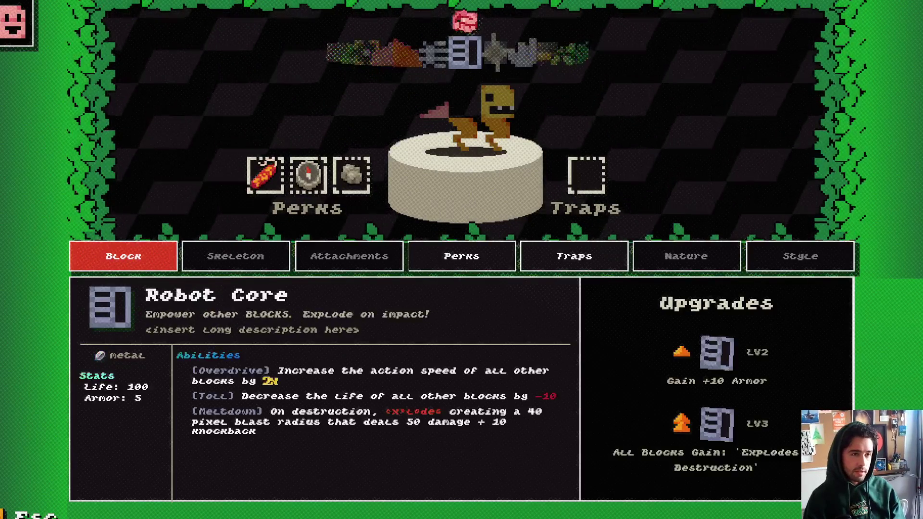
pyautogui.press('Left')
pyautogui.press('Right')
pyautogui.press('Right')
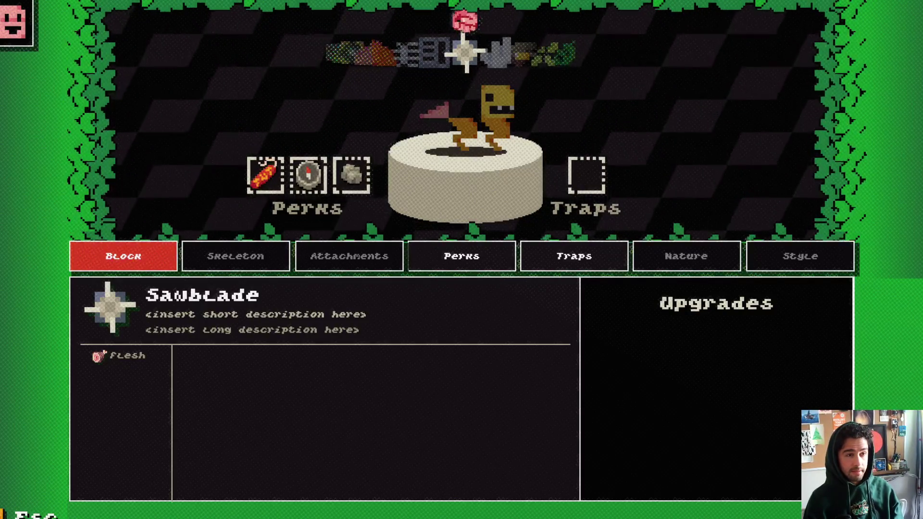
# Browse Ribcage, Orange Peel, Leather Back, Handle and Box, moving on past Dino Head
pyautogui.press('Left')
pyautogui.press('Left')
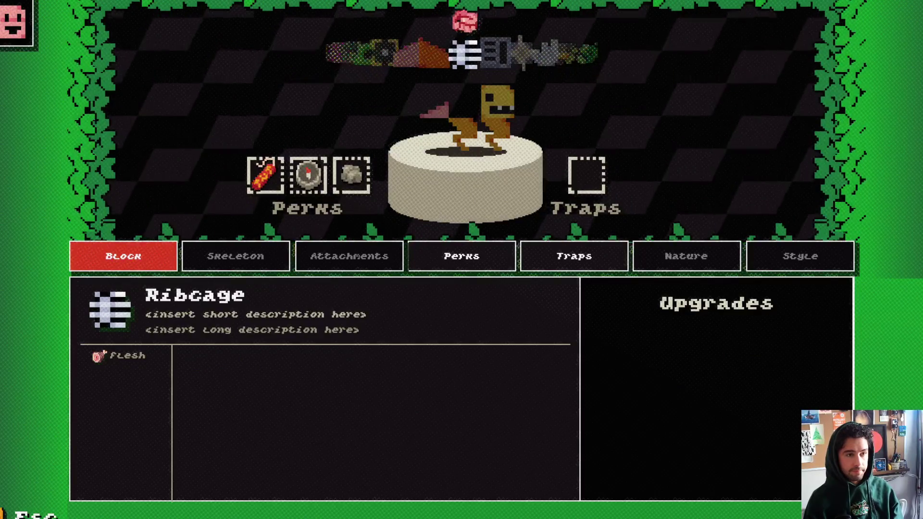
pyautogui.press('Left')
pyautogui.press('Left')
pyautogui.press('Right')
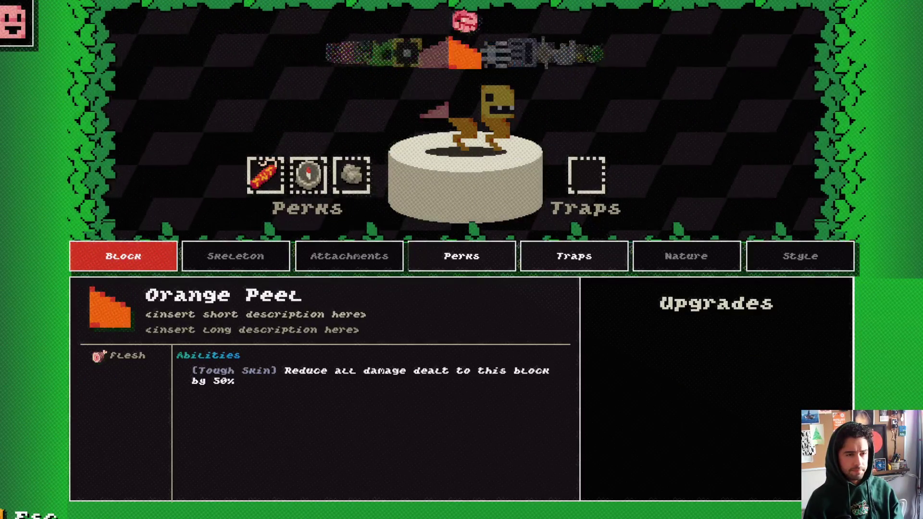
pyautogui.press('Left')
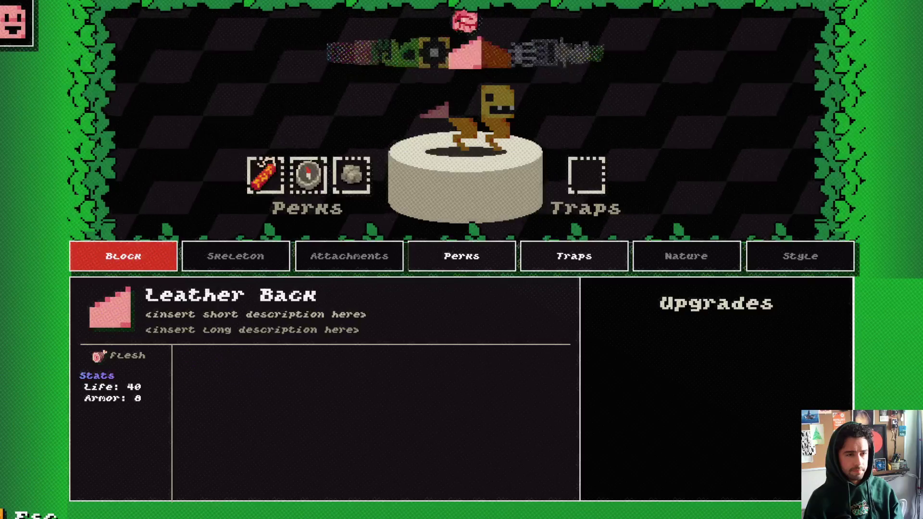
pyautogui.press('Left')
pyautogui.press('Left')
pyautogui.press('Left')
pyautogui.press('Left')
pyautogui.press('Left')
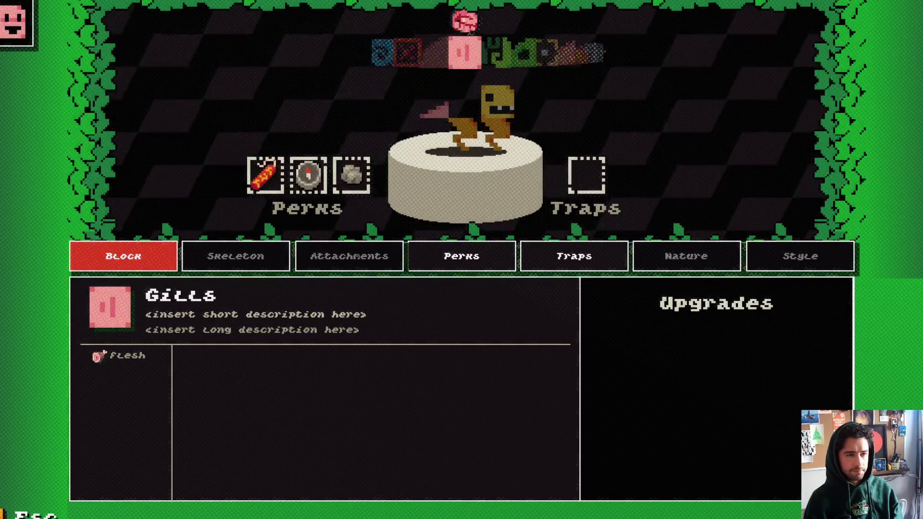
pyautogui.press('Left')
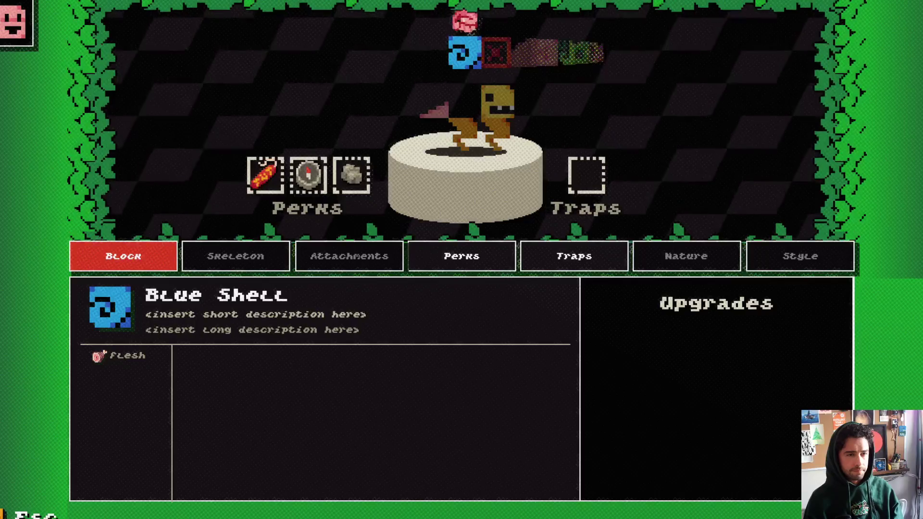
pyautogui.press('Right')
pyautogui.press('Right')
pyautogui.press('Right')
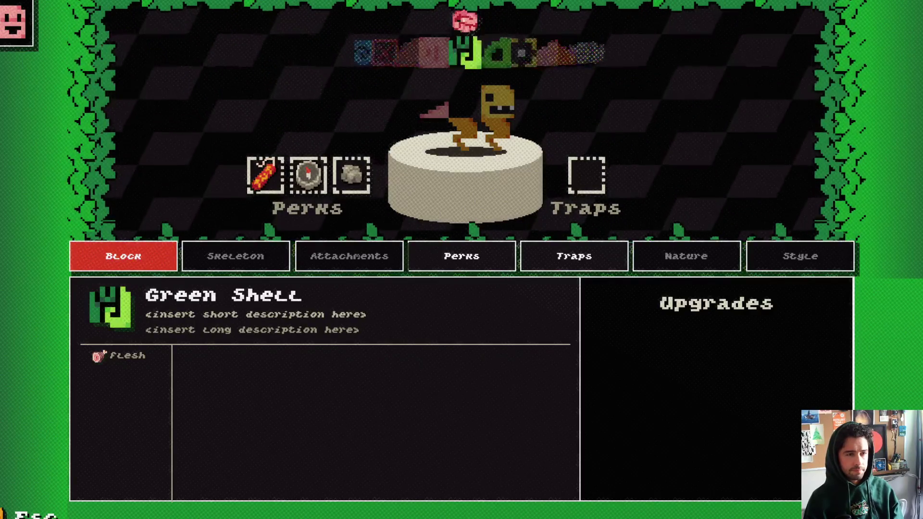
pyautogui.press('Right')
pyautogui.press('Right')
pyautogui.press('Right')
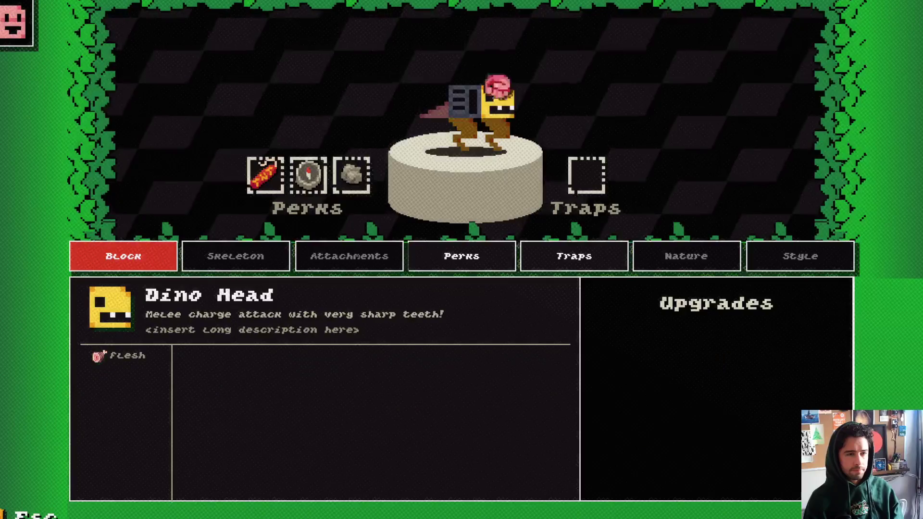
# Browse the Teeth, Dino Head, Chipmunk, Beaver and Alien head blocks
pyautogui.press('Right')
pyautogui.press('Right')
pyautogui.press('Right')
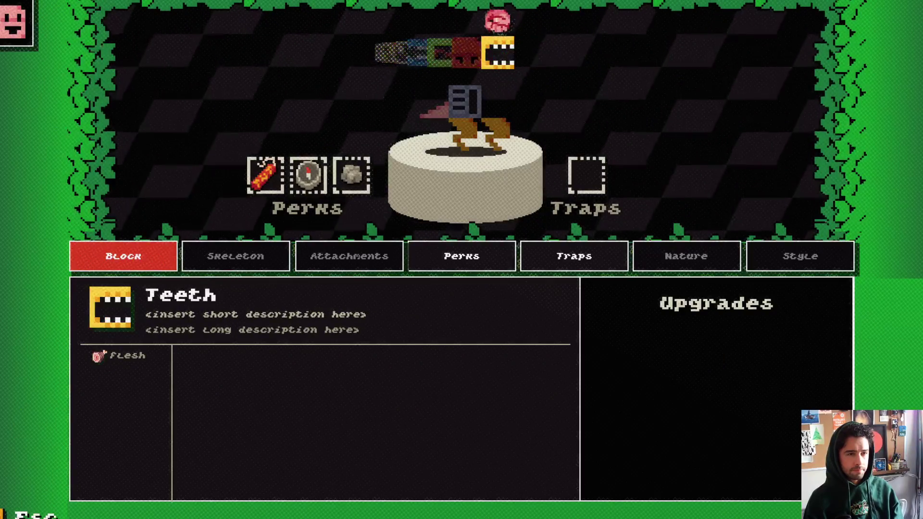
pyautogui.press('Left')
pyautogui.press('Left')
pyautogui.press('Left')
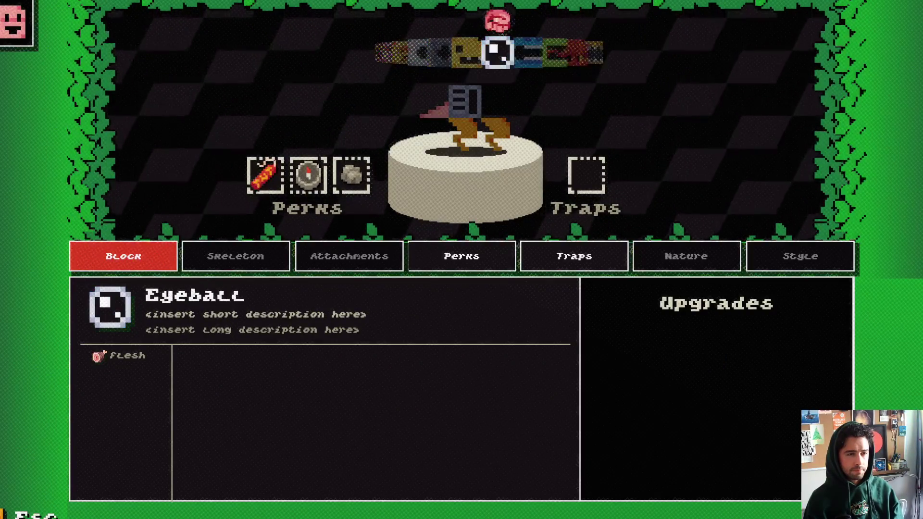
pyautogui.press('Left')
pyautogui.press('Left')
pyautogui.press('Left')
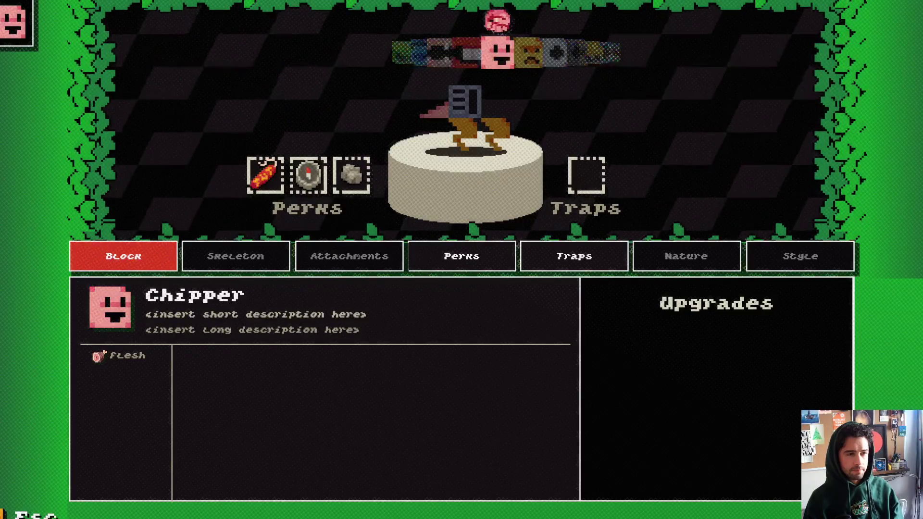
pyautogui.press('Left')
pyautogui.press('Right')
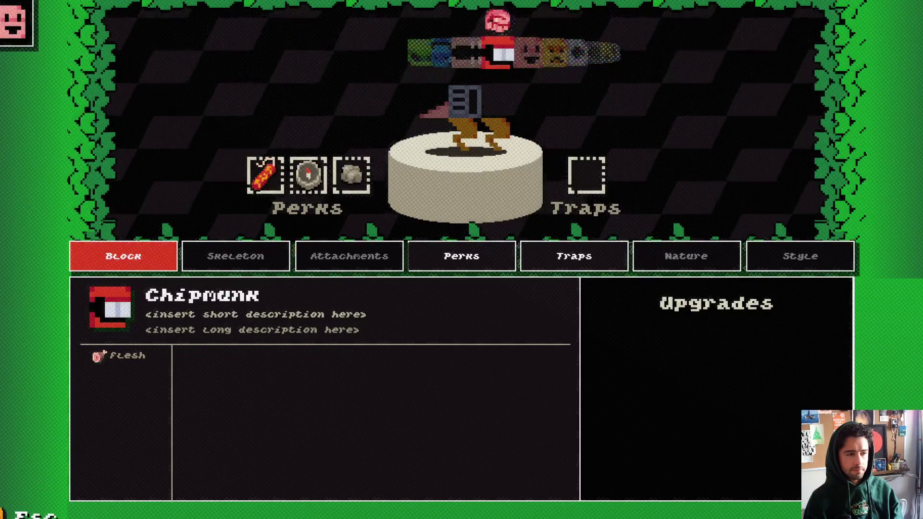
pyautogui.press('Left')
pyautogui.press('Left')
pyautogui.press('Left')
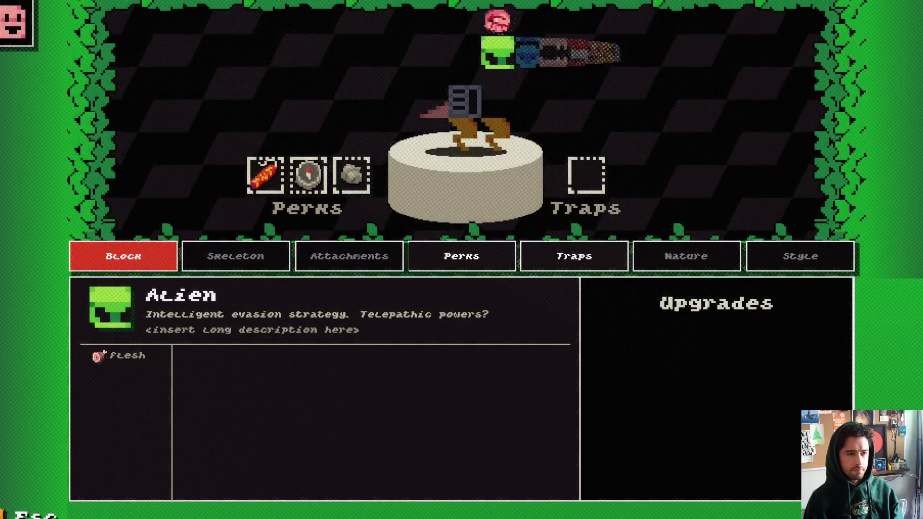
# Close the head choices and start cycling through the leg parts
pyautogui.press('Escape')
pyautogui.press('Down')
pyautogui.press('Right')
pyautogui.press('Right')
pyautogui.press('Right')
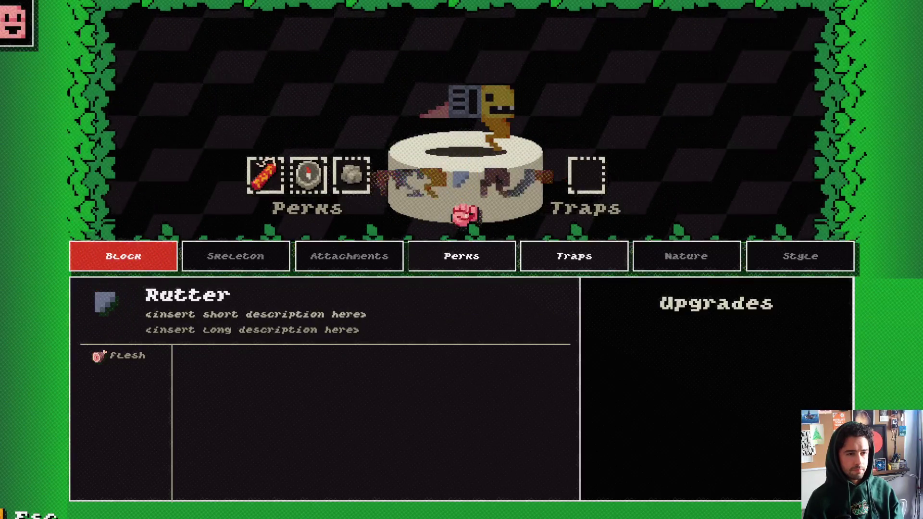
# Browse leg parts including Roo Legs, Pink Hooves and Orange Hooves
pyautogui.press('Left')
pyautogui.press('Left')
pyautogui.press('Left')
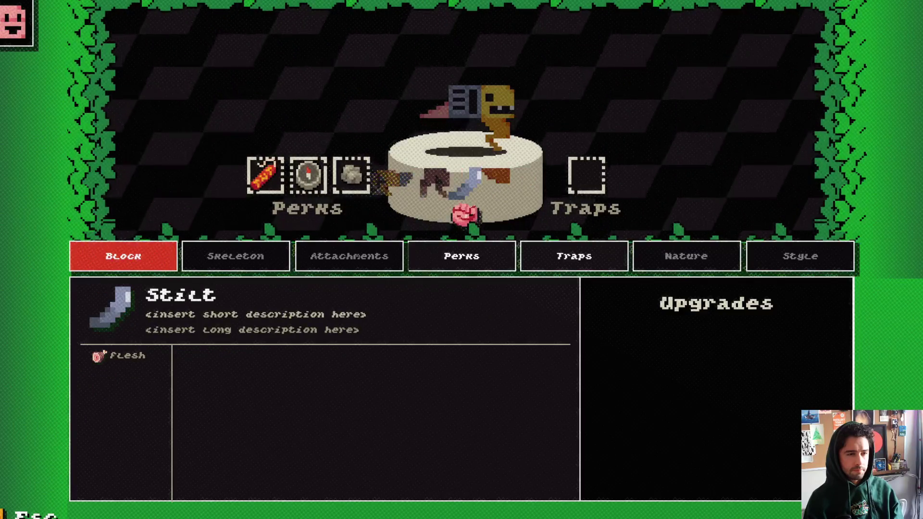
pyautogui.press('Left')
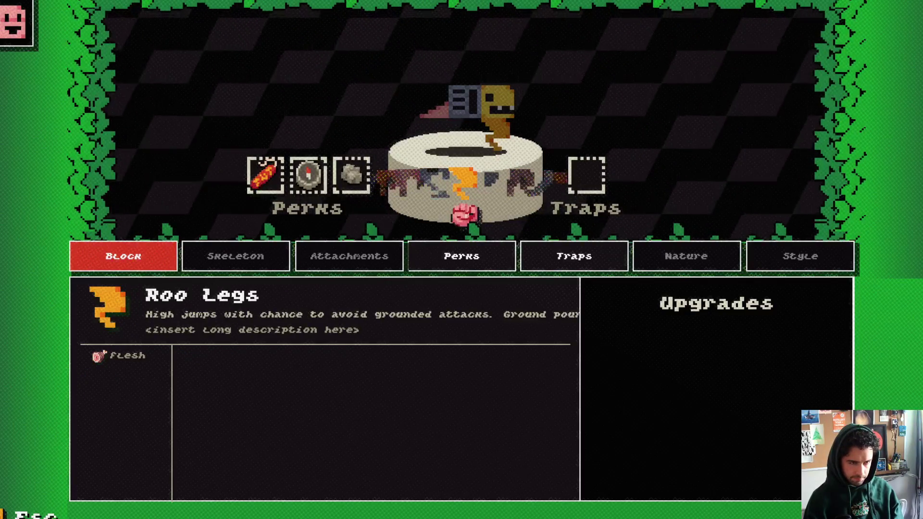
pyautogui.press('Right')
pyautogui.press('Left')
pyautogui.press('Left')
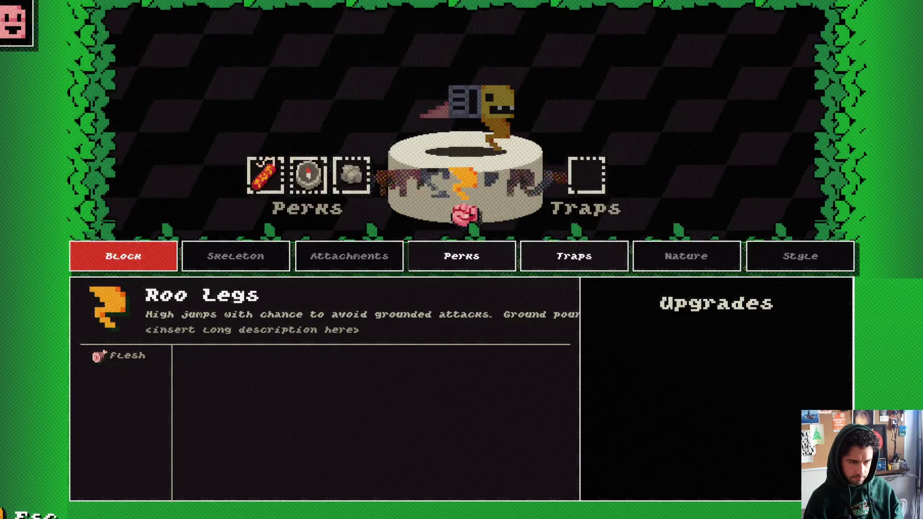
pyautogui.press('Left')
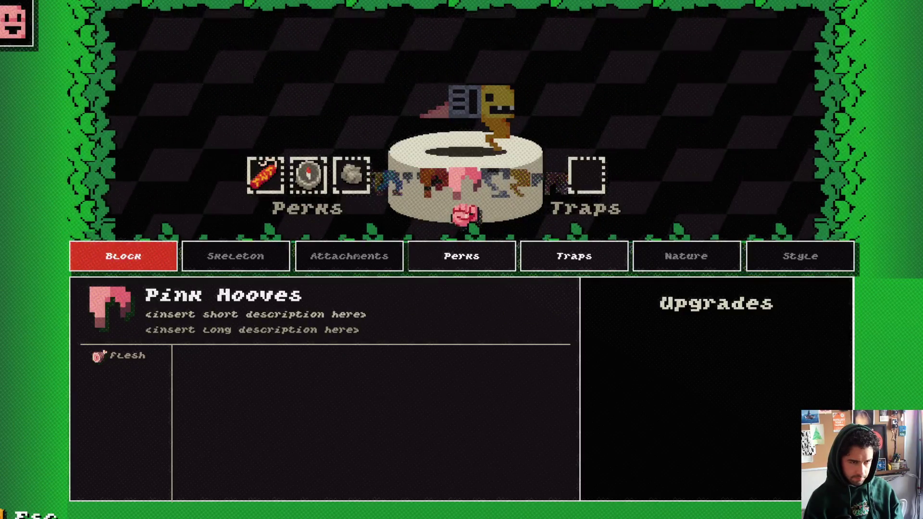
pyautogui.press('Left')
# Preview the Curled and Jeans legs, then lock in Roo Legs
pyautogui.press('Left')
pyautogui.press('Right')
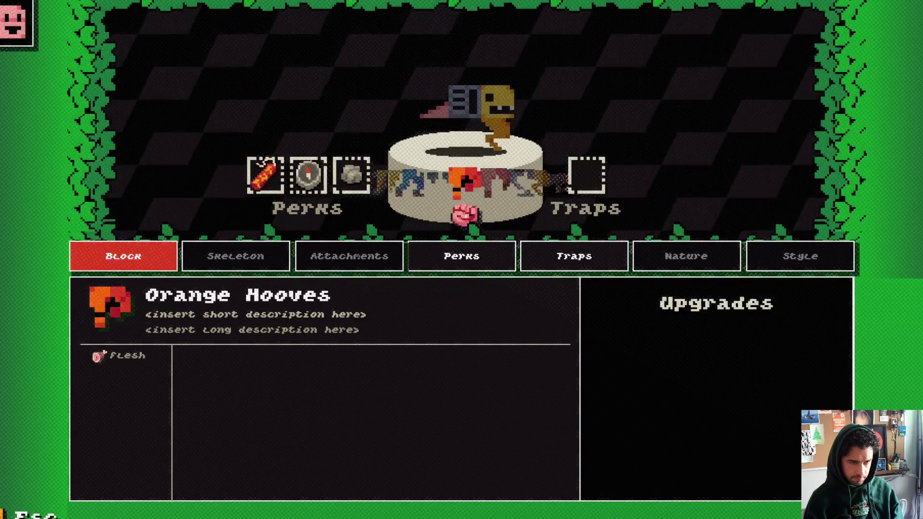
pyautogui.press('Left')
pyautogui.press('Left')
pyautogui.press('Left')
pyautogui.press('Left')
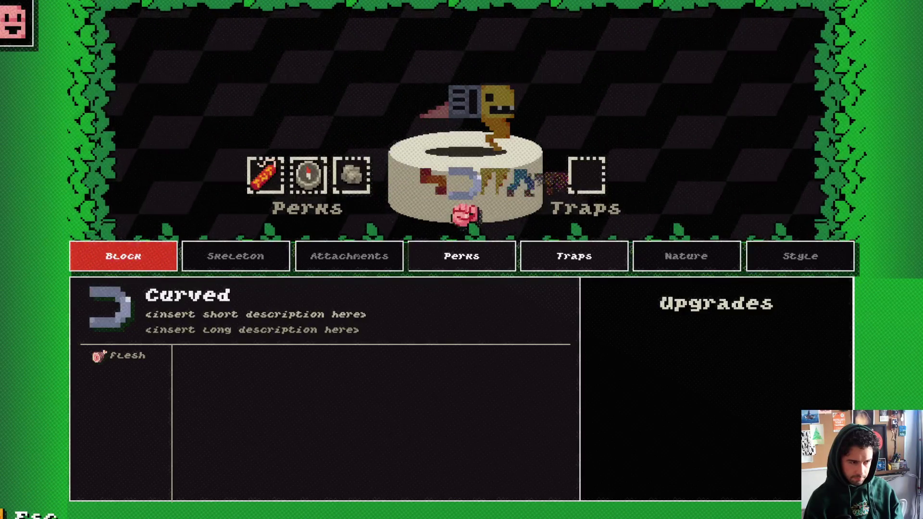
pyautogui.press('Right')
pyautogui.press('Right')
pyautogui.press('Right')
pyautogui.press('Right')
pyautogui.press('Right')
pyautogui.press('Left')
pyautogui.press('Left')
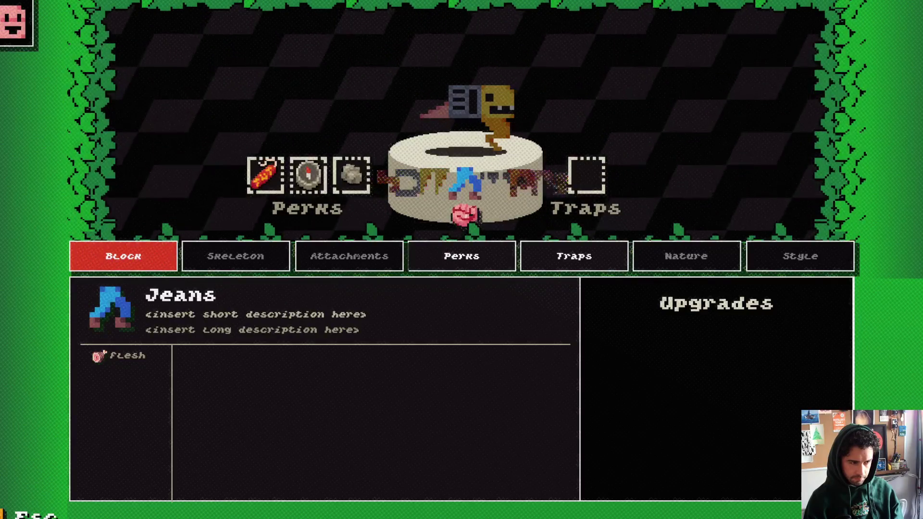
pyautogui.press('Left')
pyautogui.press('Right')
pyautogui.press('Right')
pyautogui.press('Right')
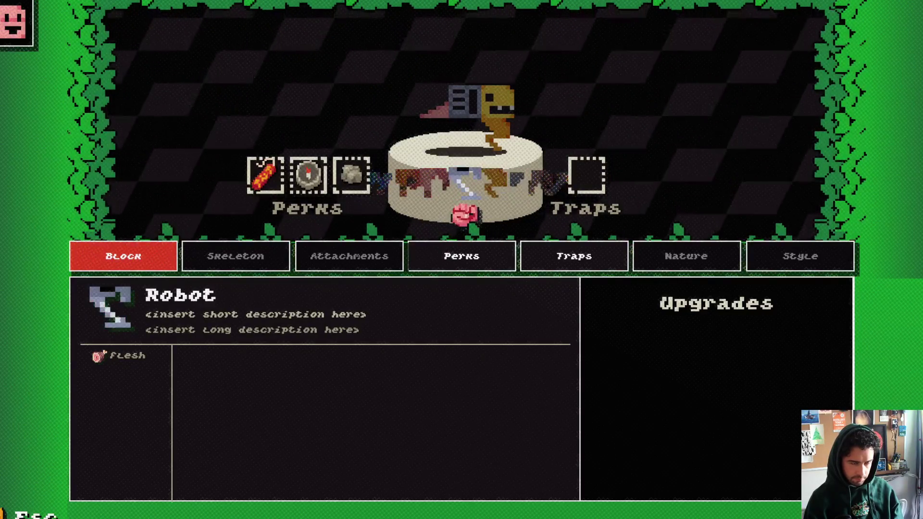
pyautogui.press('Right')
pyautogui.press('Right')
pyautogui.press('Right')
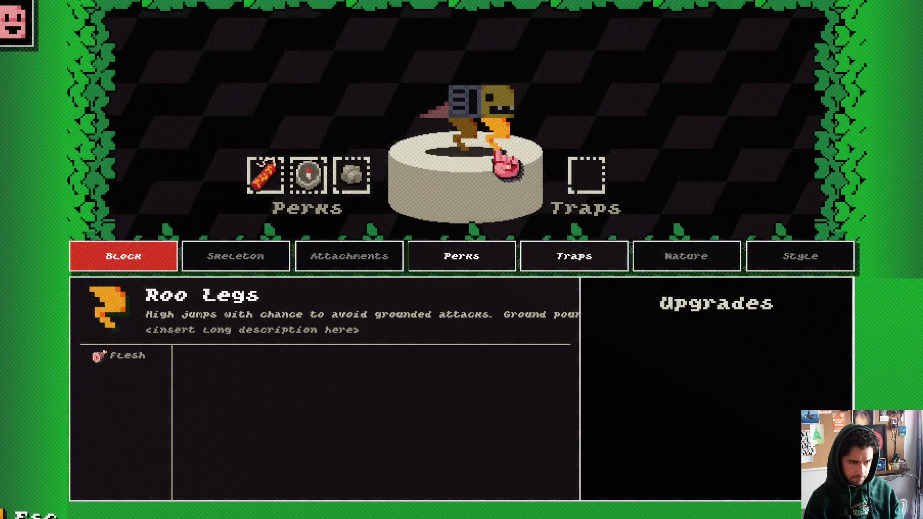
pyautogui.press('Right')
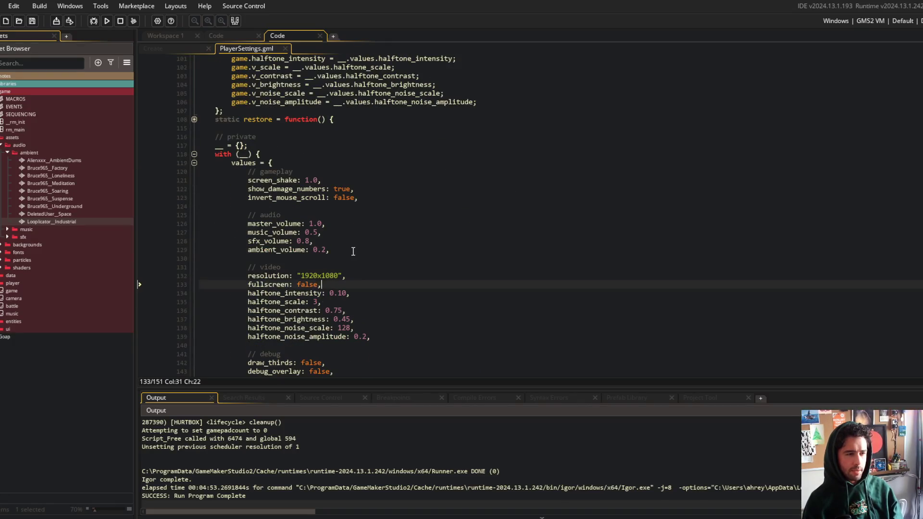
# Change the default ambient_volume in PlayerSettings.gml from 0.2 to 0.3
pyautogui.press('BackSpace')
pyautogui.write('3')
pyautogui.click(354, 196)
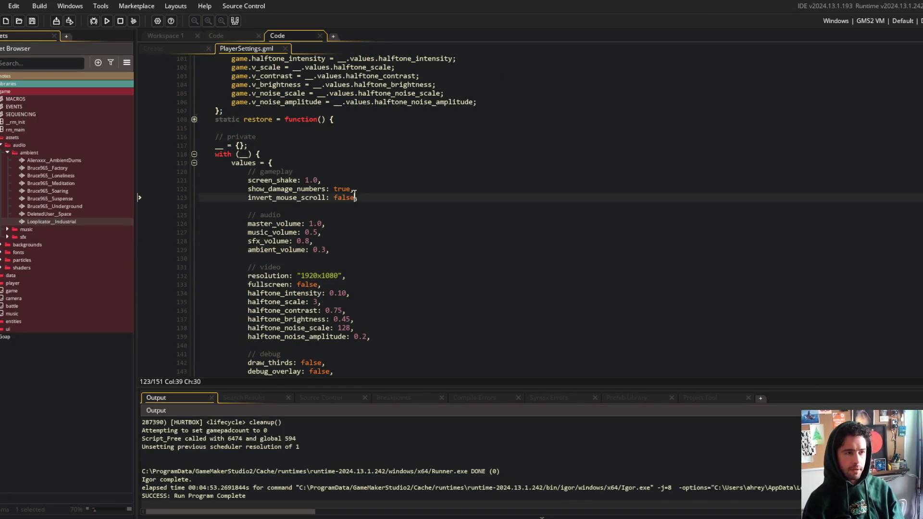
# Close the PlayerSettings code and collapse the player_local Create event window
pyautogui.middleClick(248, 45)
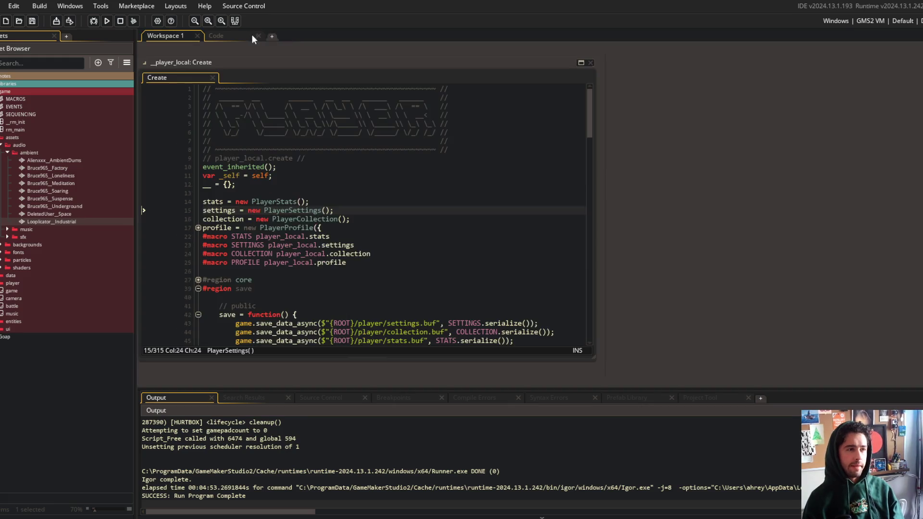
pyautogui.rightClick(247, 65)
pyautogui.doubleClick(290, 64)
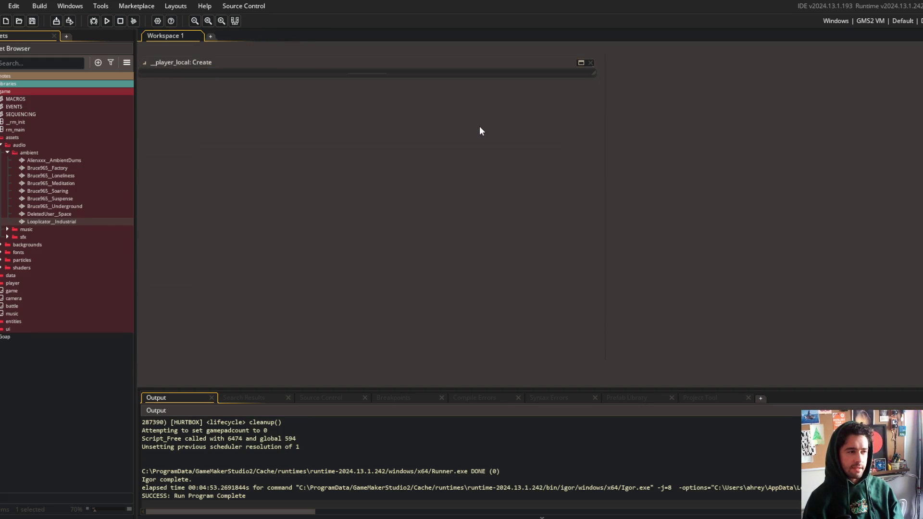
# Stage all changes, commit them as "play ambient sounds", and push to the remote
pyautogui.hotkey('alt', 'Tab')
pyautogui.write('git add .')
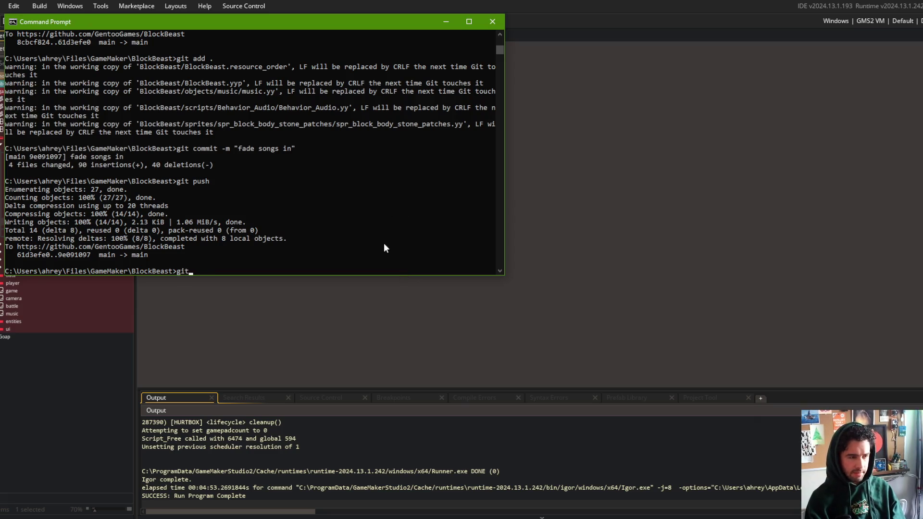
pyautogui.press('Return')
pyautogui.write('git commit -m "')
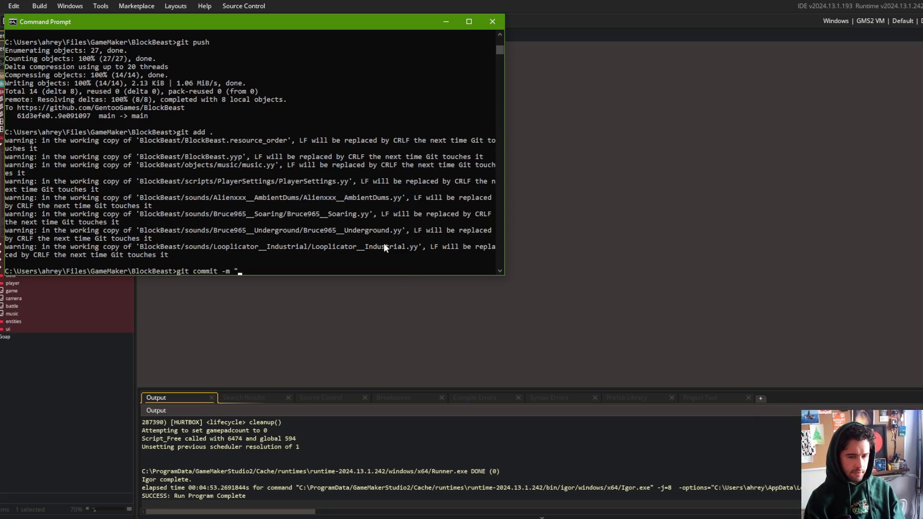
pyautogui.write('play ambie')
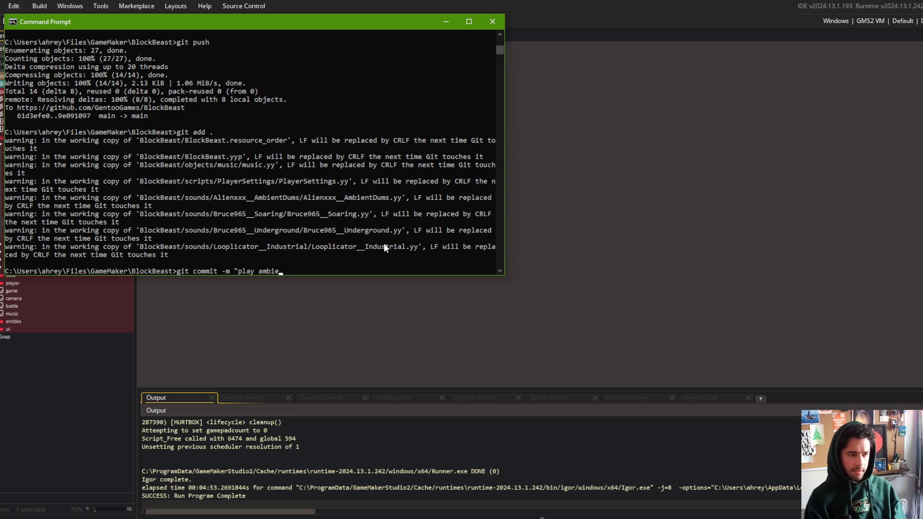
pyautogui.write('nt sounds"')
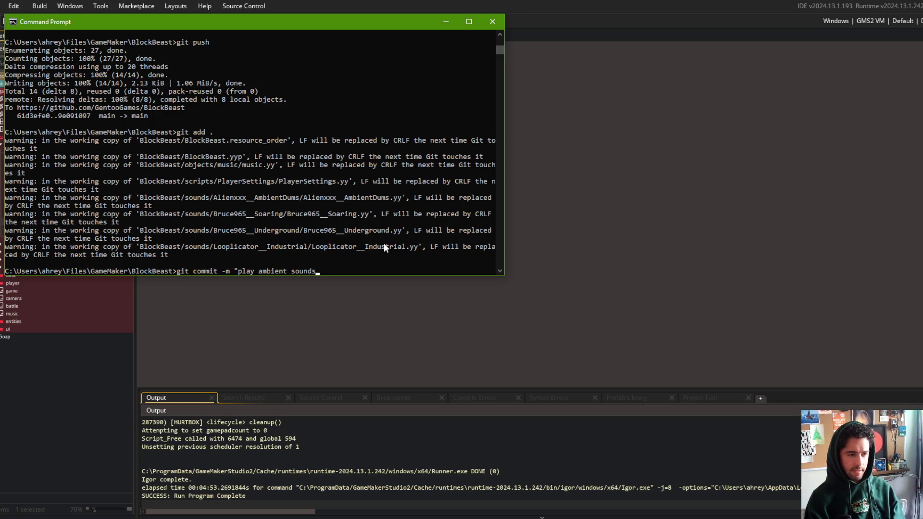
pyautogui.press('Return')
pyautogui.write('git push')
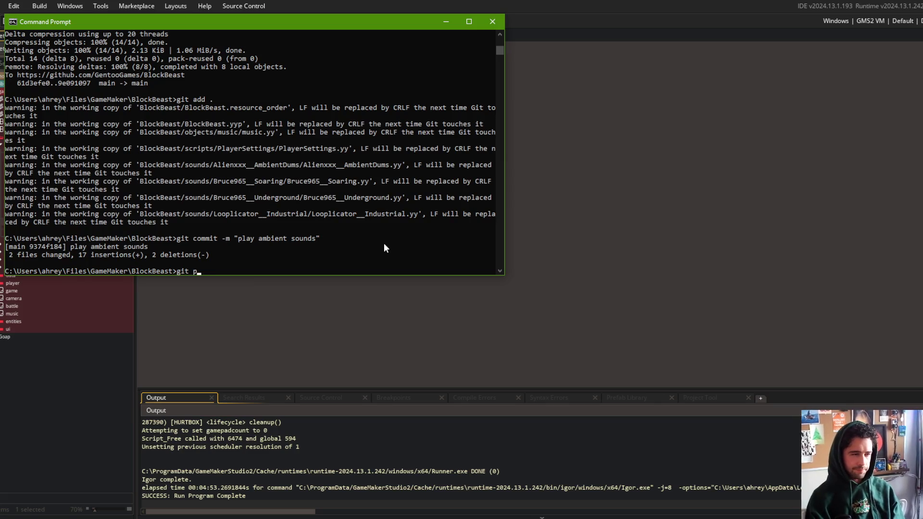
pyautogui.press('Return')
pyautogui.click(720, 234)
pyautogui.hotkey('ctrl', 't')
# Open todo.txt and start a new list item under the release heading
pyautogui.write('todo')
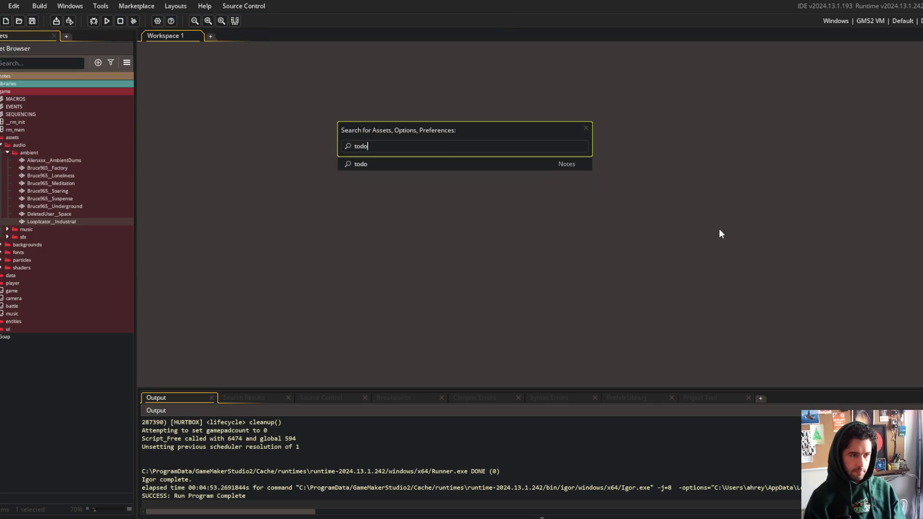
pyautogui.press('Return')
pyautogui.click(527, 138)
pyautogui.press('Return')
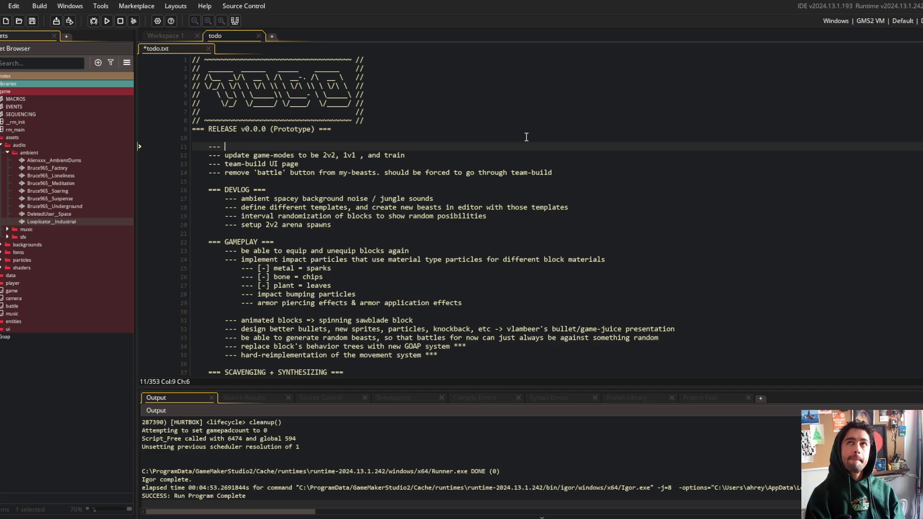
pyautogui.write('mo')
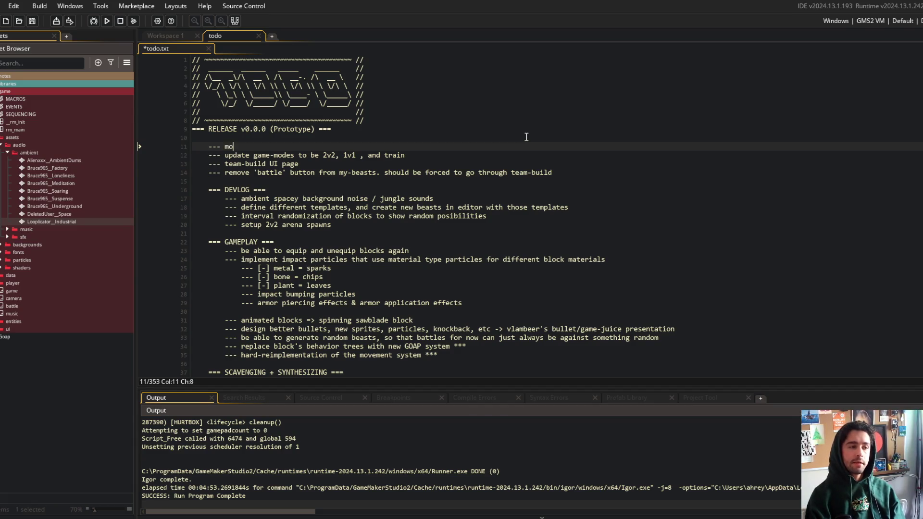
pyautogui.press('BackSpace')
pyautogui.press('BackSpace')
# Write the list item noting a block can have BOTH a body + arm type
pyautogui.write('sho')
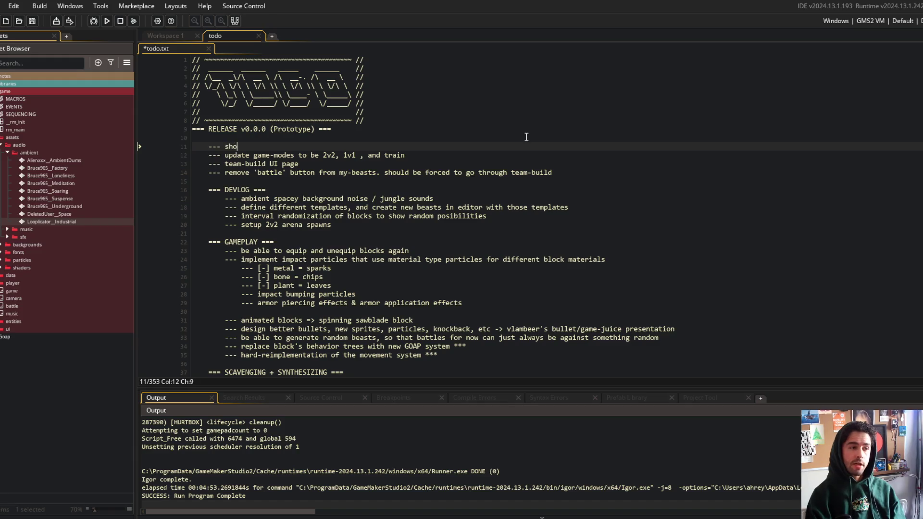
pyautogui.write('tgun block')
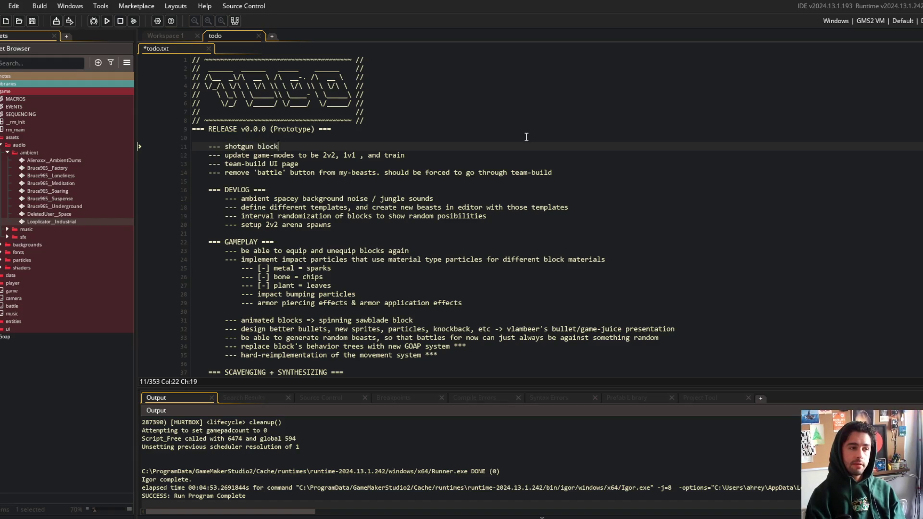
pyautogui.write('m and NOT')
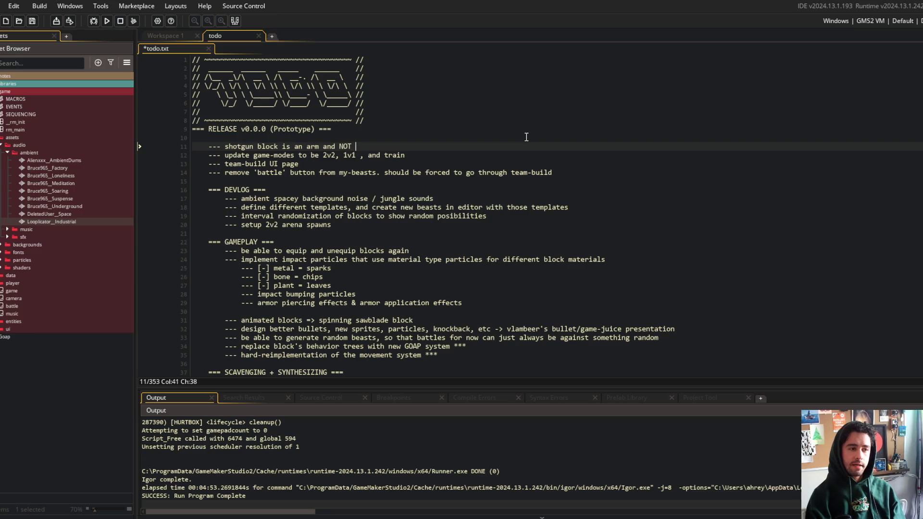
pyautogui.write('dy')
pyautogui.press('Return')
pyautogui.write('--- sawblade block should be b')
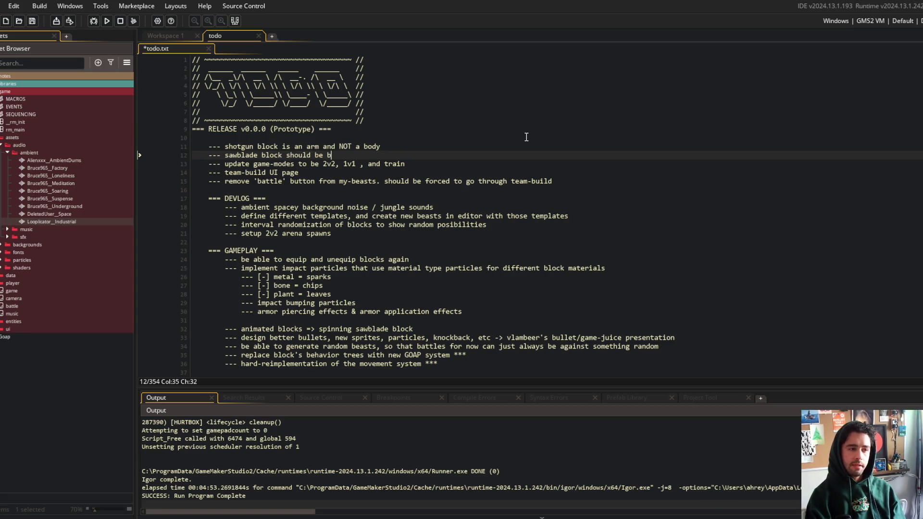
pyautogui.press('BackSpace')
pyautogui.write('BOTH a body')
pyautogui.write(' + arm ')
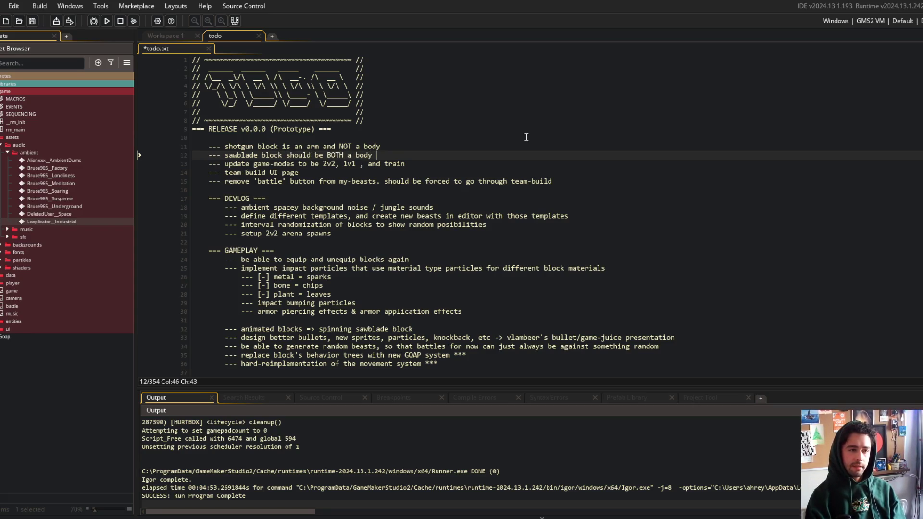
pyautogui.write('type')
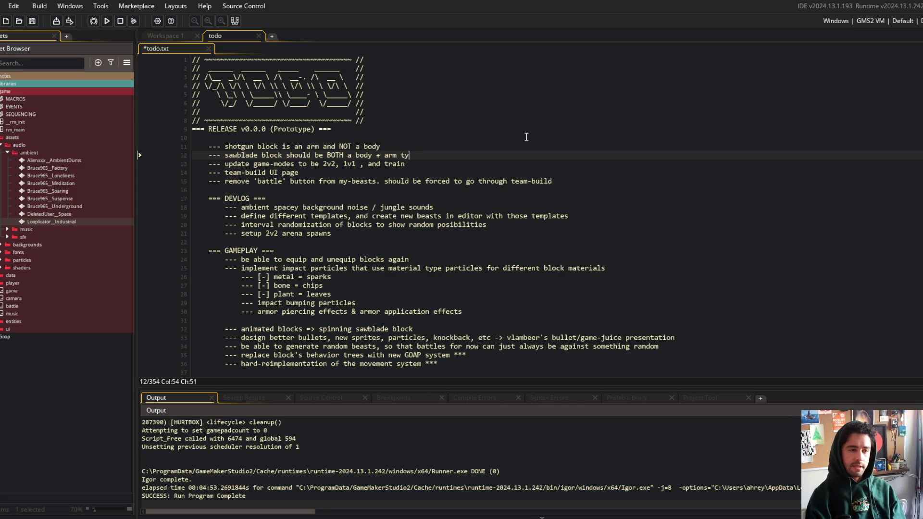
# Add the indented sub-note 'need support for multiple block types' and save todo.txt
pyautogui.press('Return')
pyautogui.press('Tab')
pyautogui.write('--- need support for ')
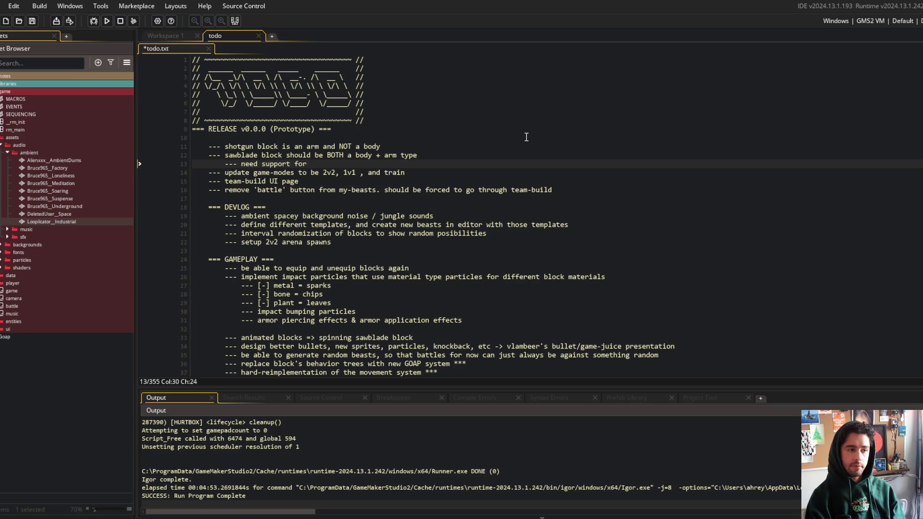
pyautogui.write('multiple block types')
pyautogui.hotkey('ctrl', 's')
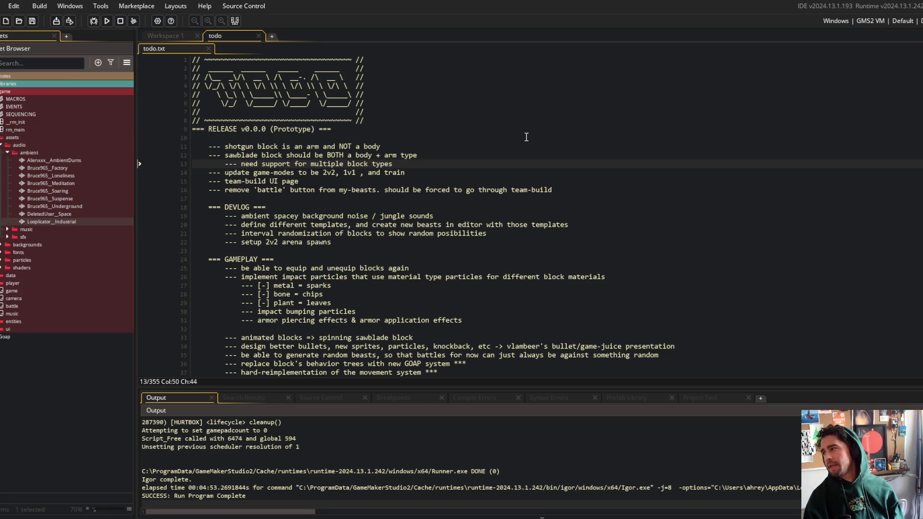
pyautogui.hotkey('alt', 'Tab')
# Stage all changes, commit them as "updated todo", and push to main
pyautogui.write('git add .')
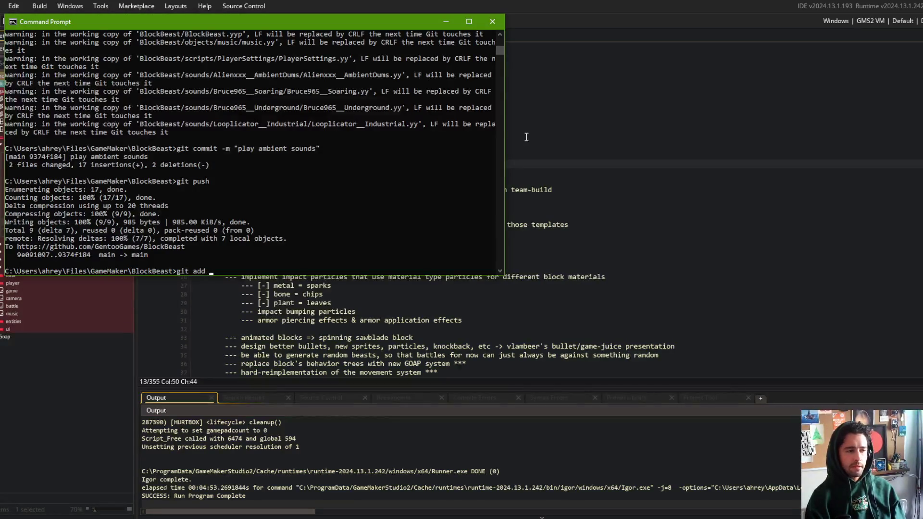
pyautogui.press('Return')
pyautogui.write('git commit -m "upda')
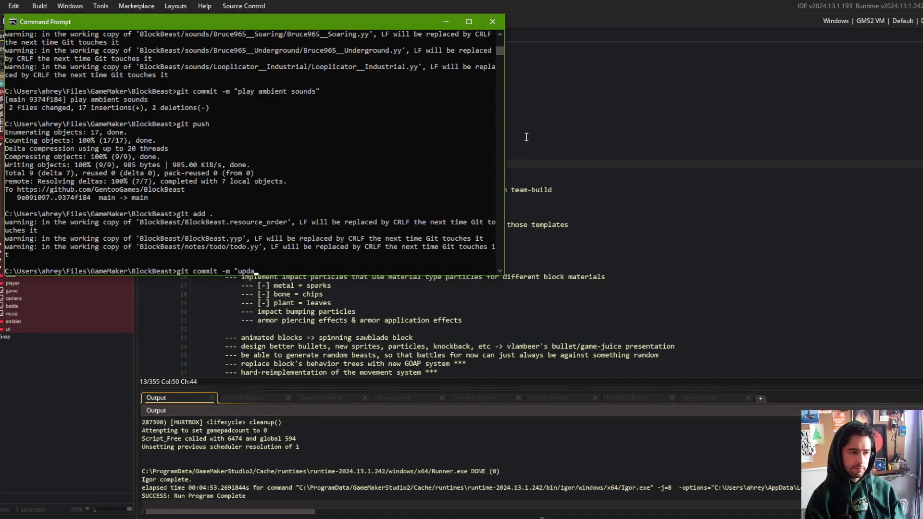
pyautogui.write('ted todo"')
pyautogui.press('Return')
pyautogui.write('git push')
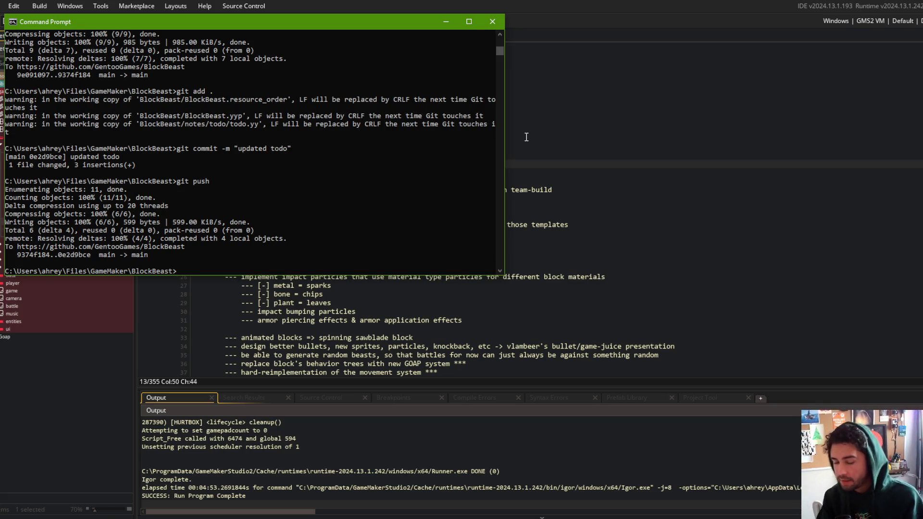
pyautogui.hotkey('alt', 'Tab')
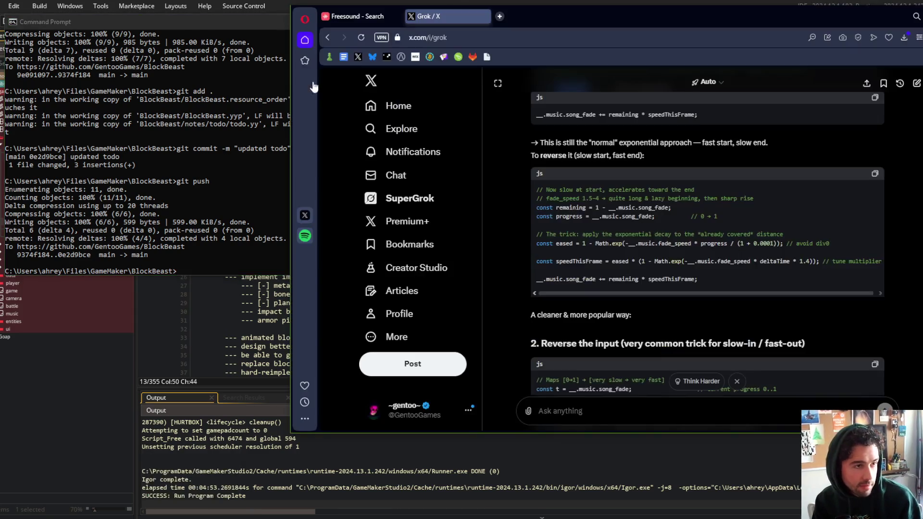
# Search Google for 'cosmotrons' and show image results in a maximized window
pyautogui.hotkey('ctrl', 't')
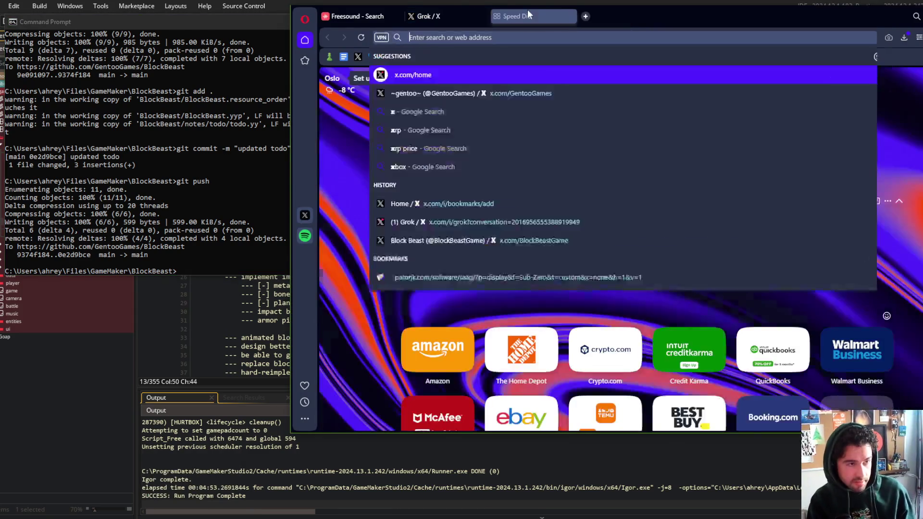
pyautogui.write('cosmotrons')
pyautogui.press('Return')
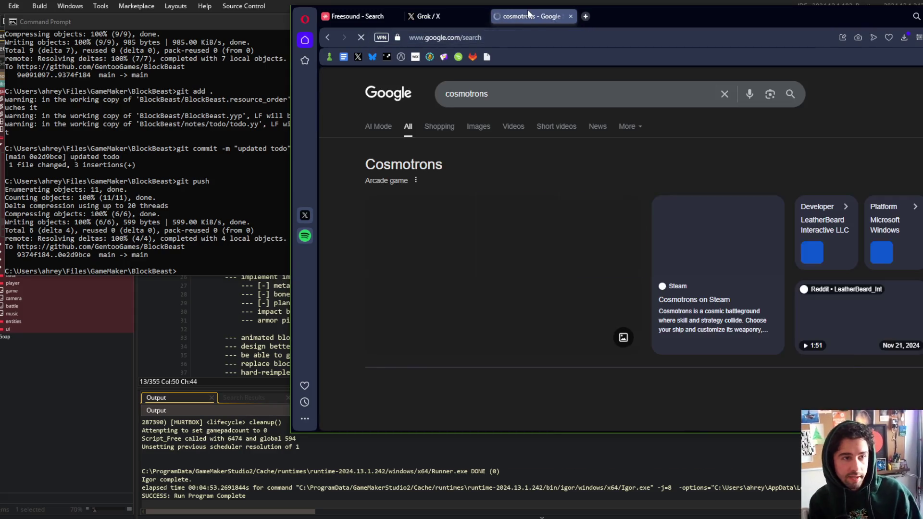
pyautogui.click(491, 130)
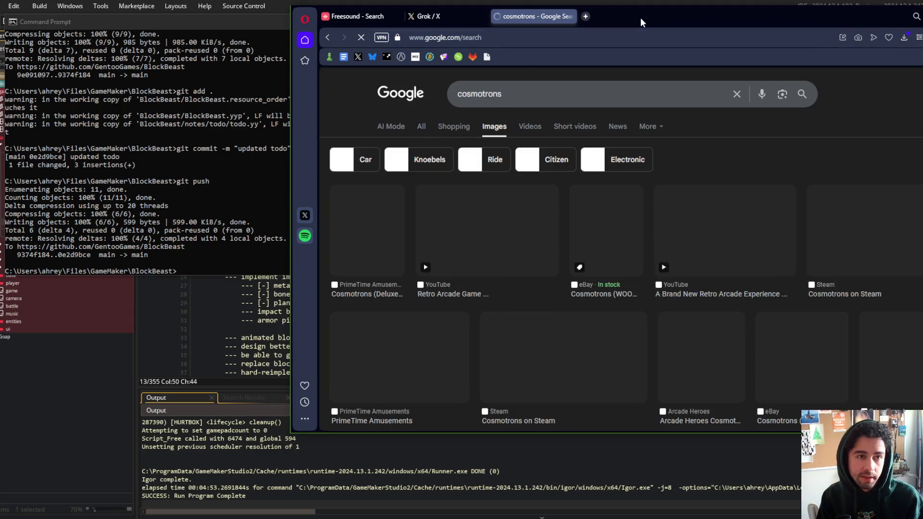
pyautogui.doubleClick(640, 17)
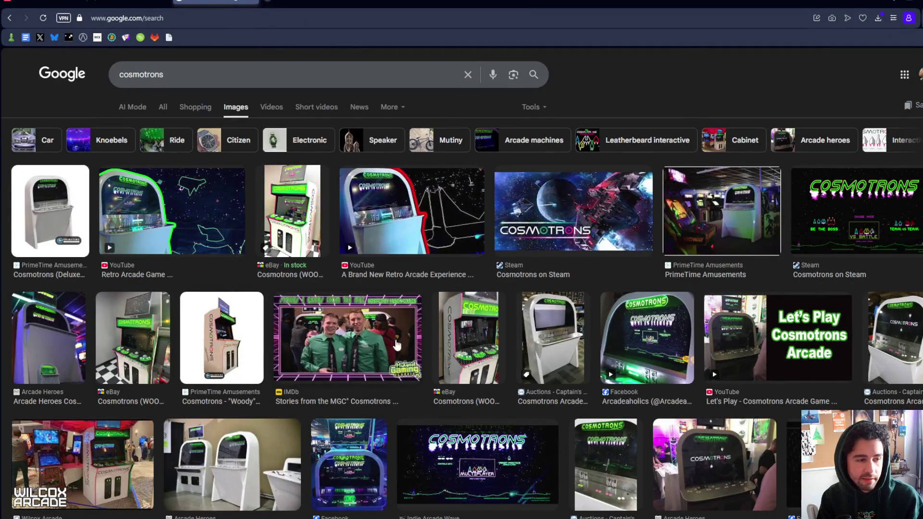
# Preview the Cosmotrons cabinet photos and open the eBay WOODY model listing
pyautogui.click(744, 199)
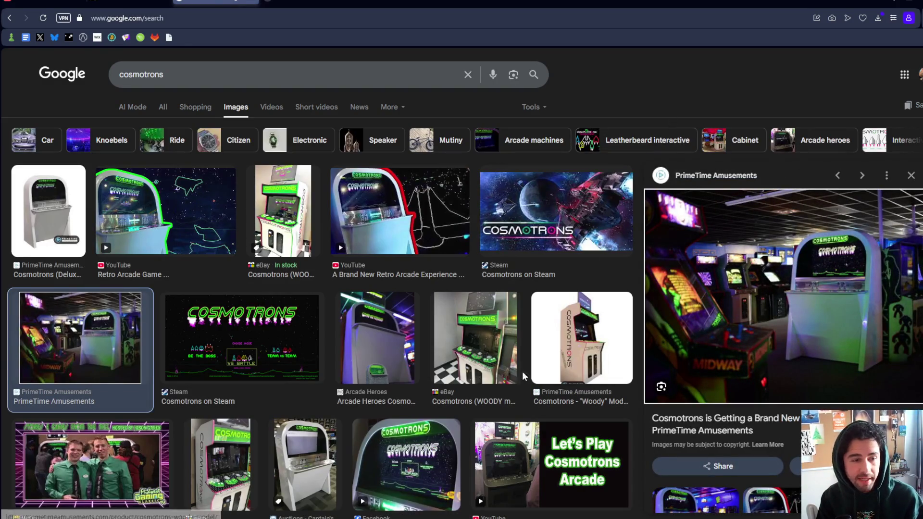
pyautogui.click(497, 344)
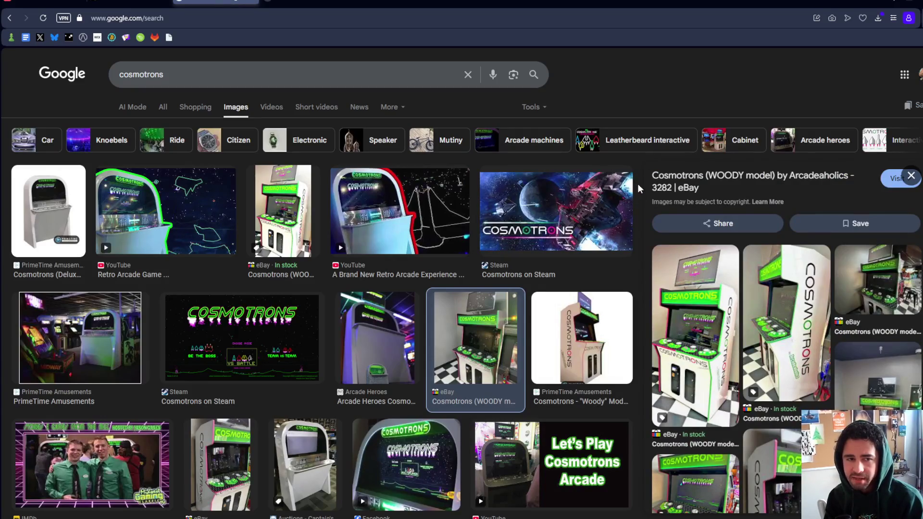
pyautogui.scroll(-3, 639, 181)
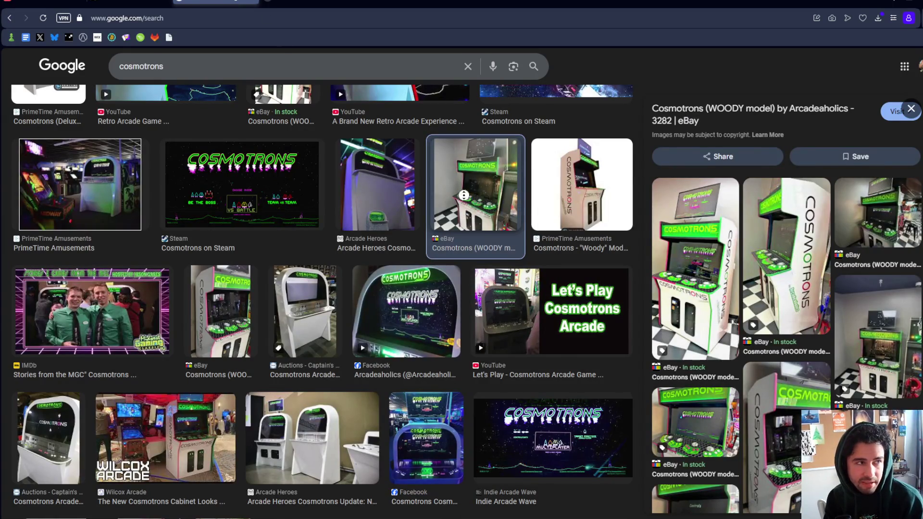
pyautogui.scroll(5, 452, 225)
pyautogui.scroll(-10, 505, 221)
pyautogui.scroll(4, 558, 219)
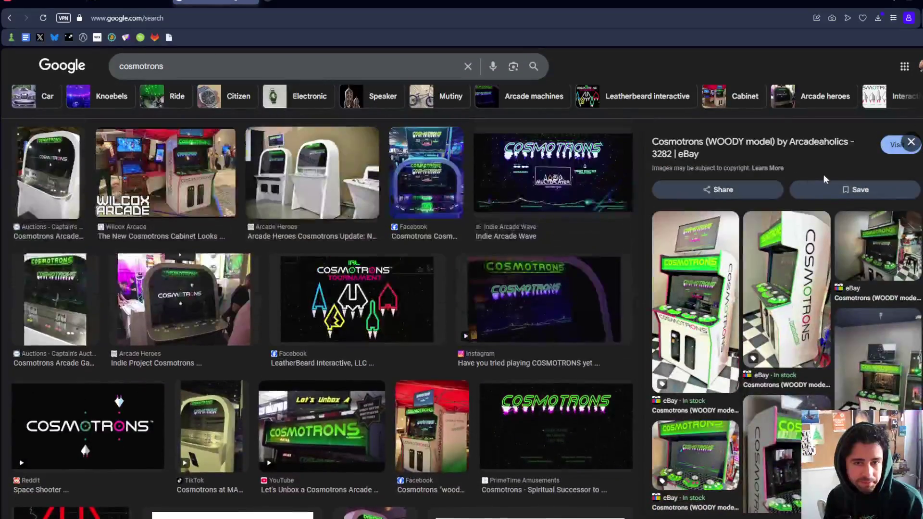
pyautogui.click(896, 145)
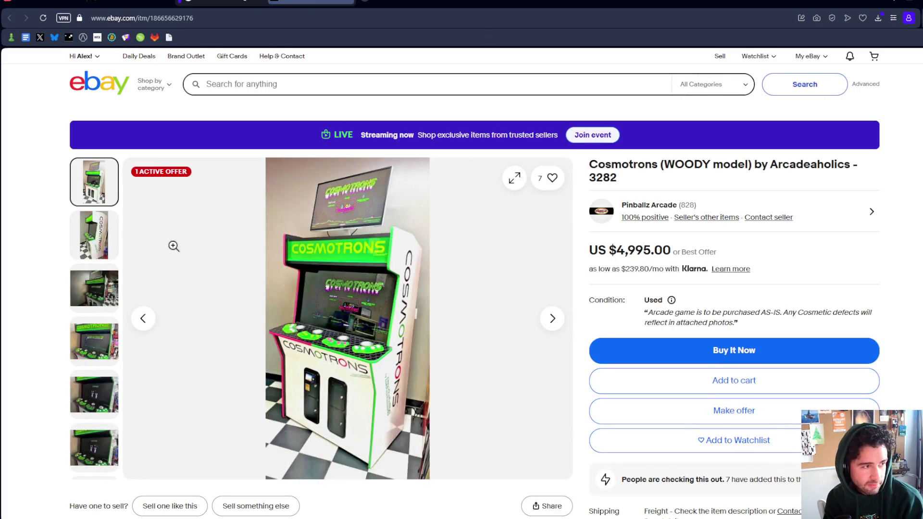
pyautogui.click(89, 239)
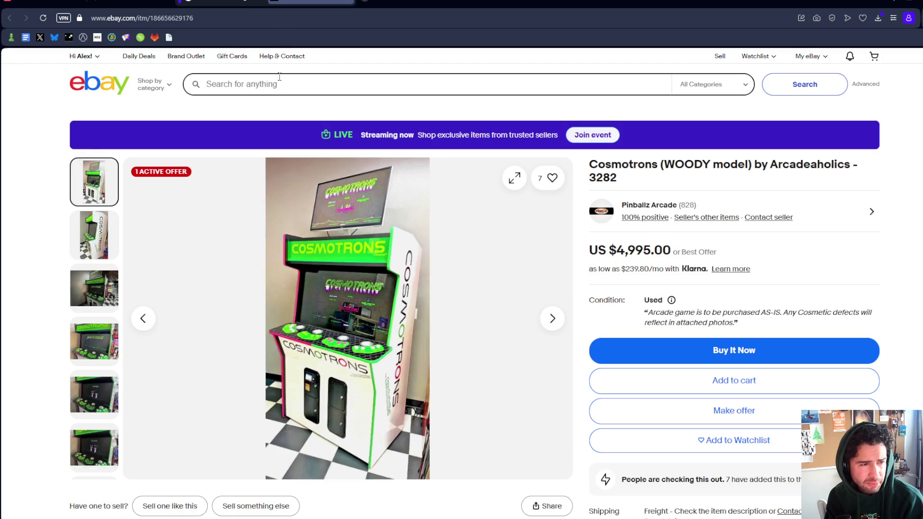
pyautogui.click(233, 3)
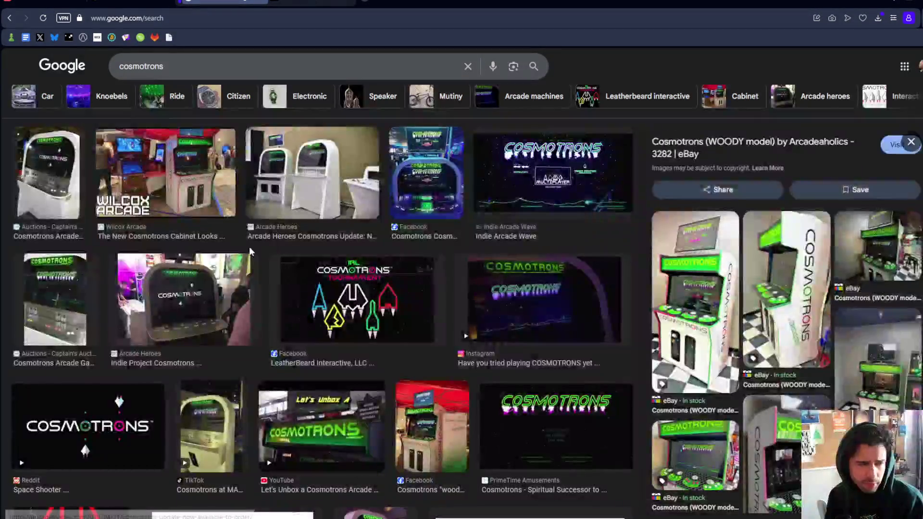
pyautogui.scroll(-5, 248, 246)
pyautogui.hotkey('ctrl', 'Tab')
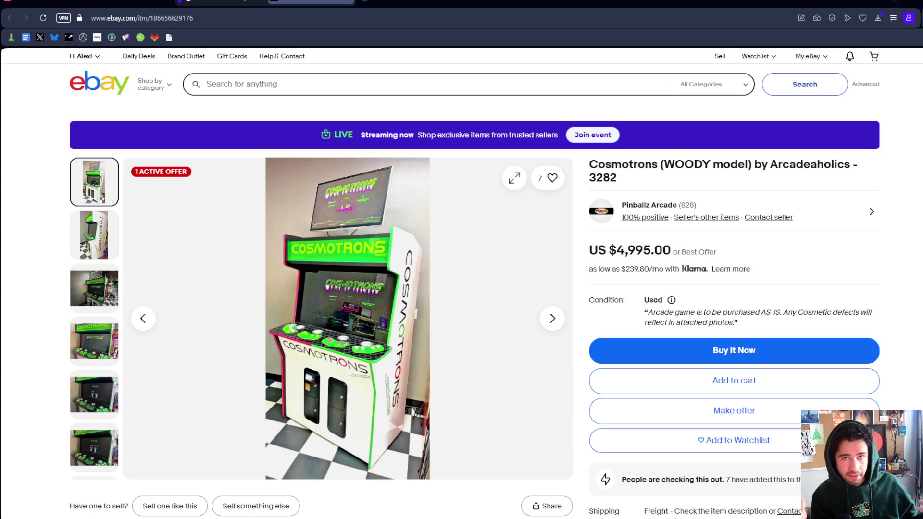
pyautogui.hotkey('ctrl', 't')
# Search for 'steam cosmotrons' to reach the Cosmotrons Steam store page
pyautogui.write('steam ')
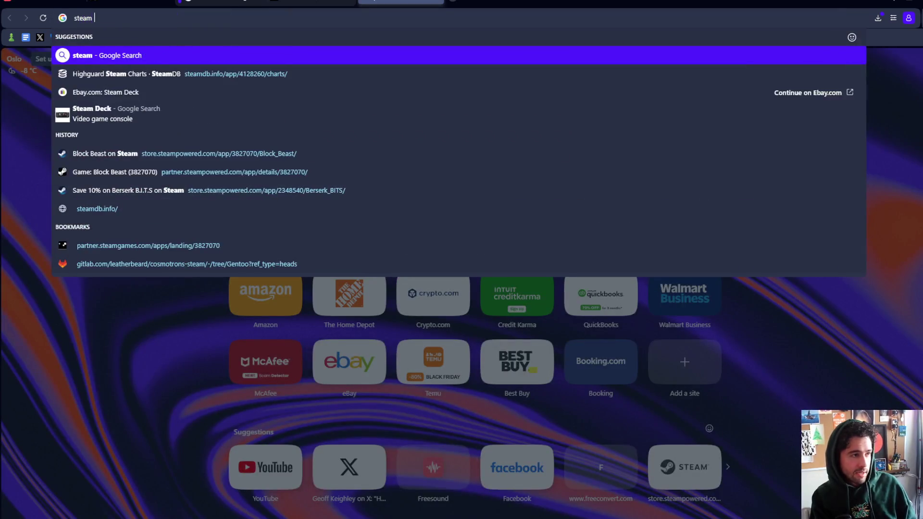
pyautogui.write('cosmotrons')
pyautogui.press('Return')
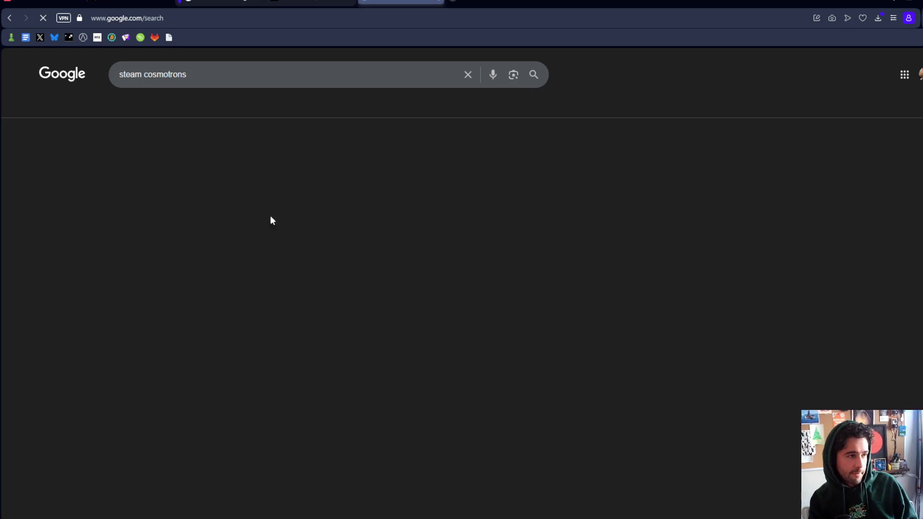
pyautogui.click(427, 20)
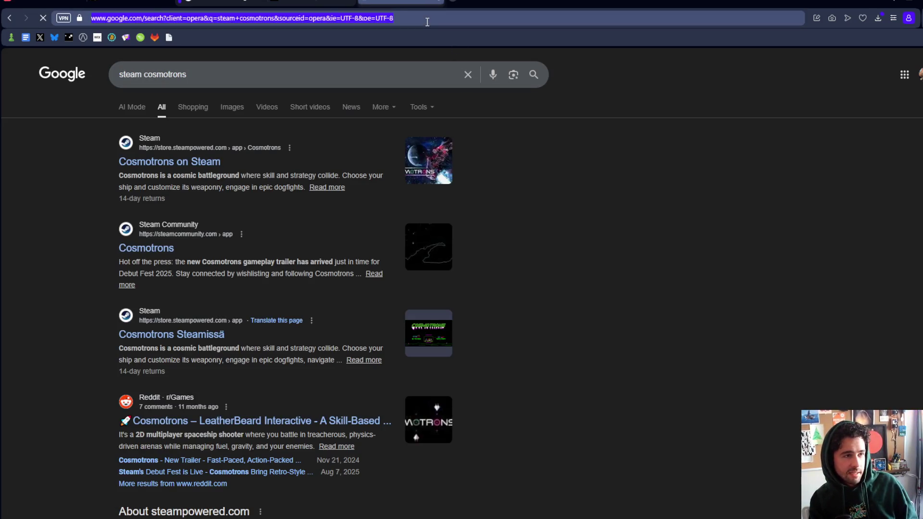
# Open Twitch in a new tab and go to the streamer's own channel page
pyautogui.hotkey('ctrl', 't')
pyautogui.write('twitch')
pyautogui.press('Return')
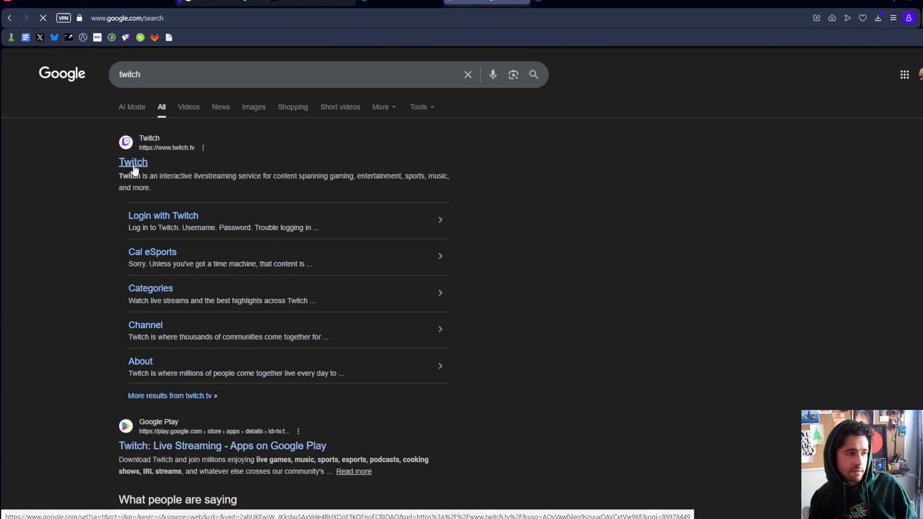
pyautogui.click(135, 163)
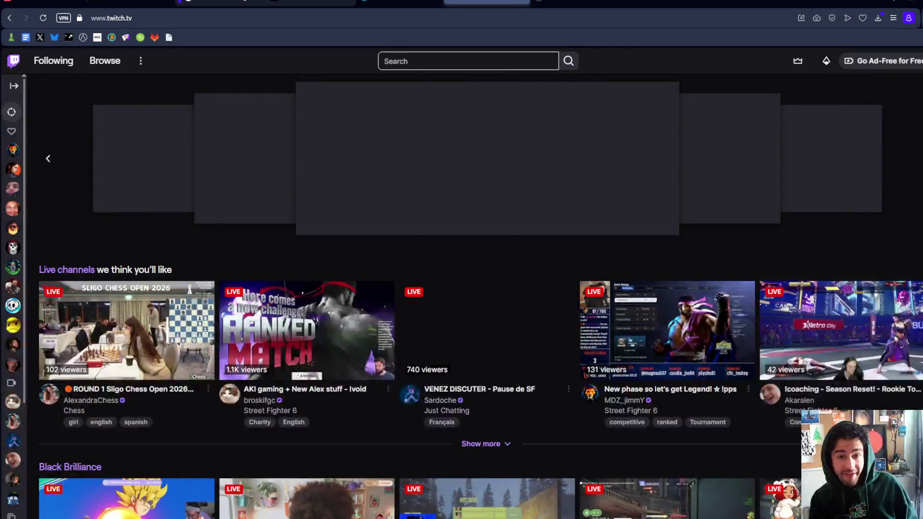
pyautogui.click(914, 61)
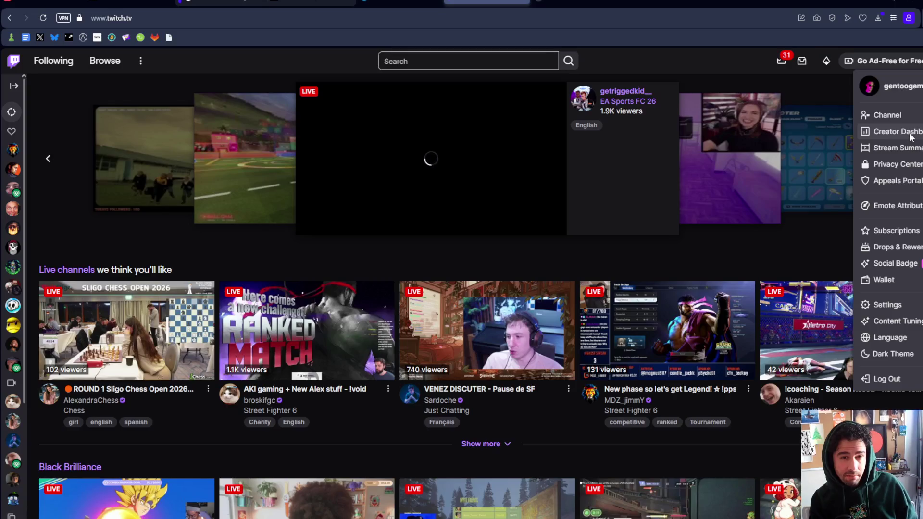
pyautogui.click(885, 115)
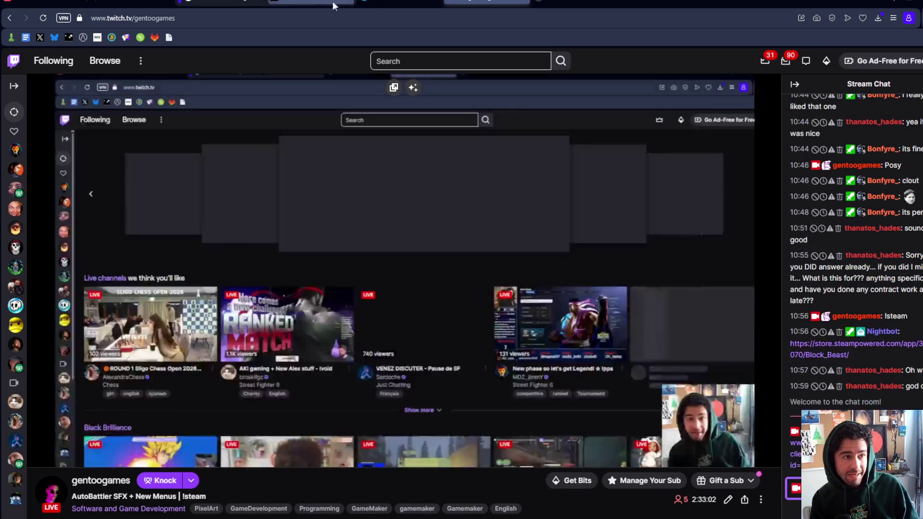
# Back on the Cosmotrons store page, pause the trailer and skip it to 0:10
pyautogui.click(333, 2)
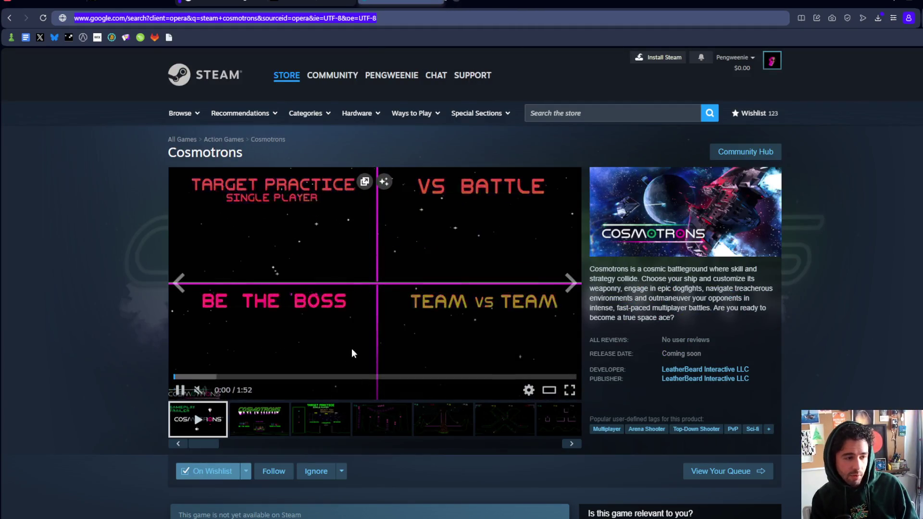
pyautogui.click(181, 390)
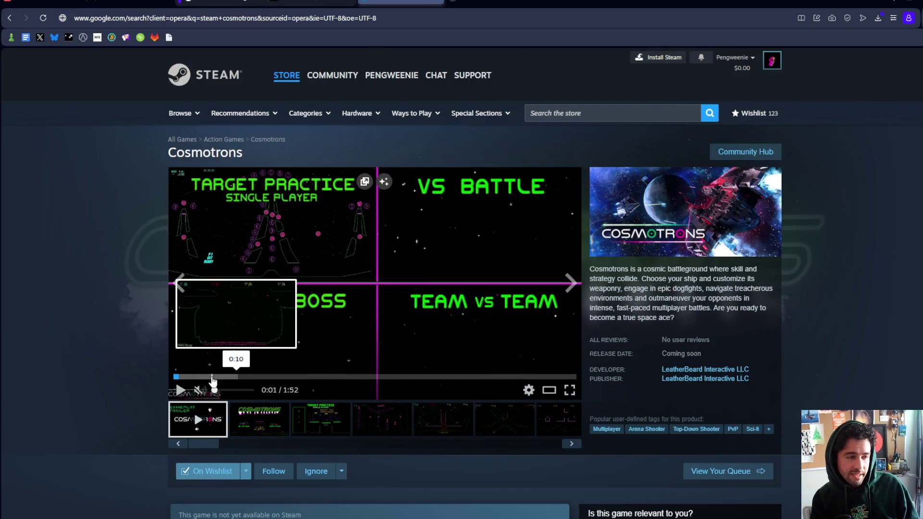
pyautogui.click(212, 377)
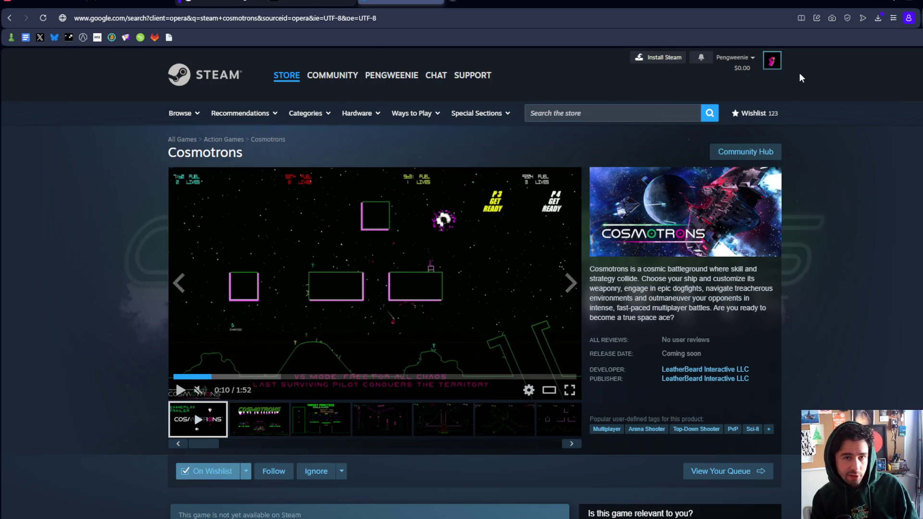
# Start the Cosmotrons gameplay trailer on the Steam store page and switch it to full screen
pyautogui.scroll(-1, 800, 80)
pyautogui.scroll(1, 801, 76)
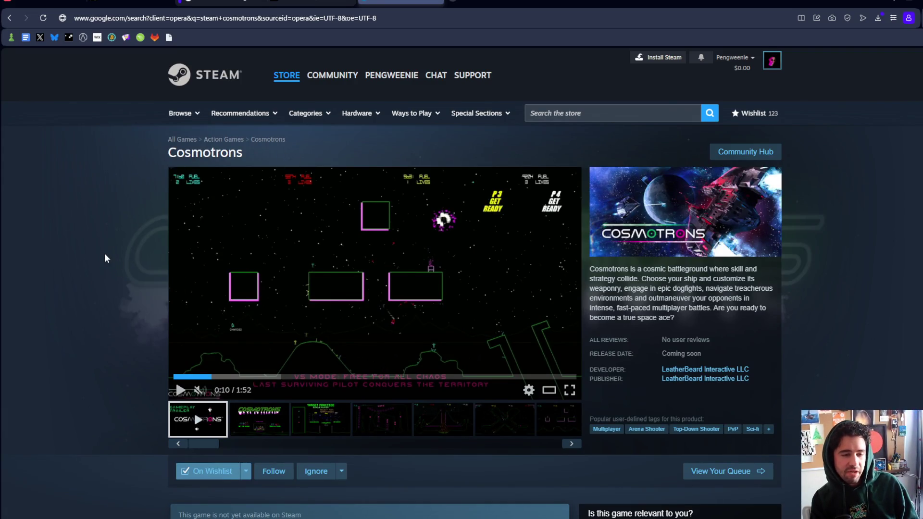
pyautogui.click(180, 390)
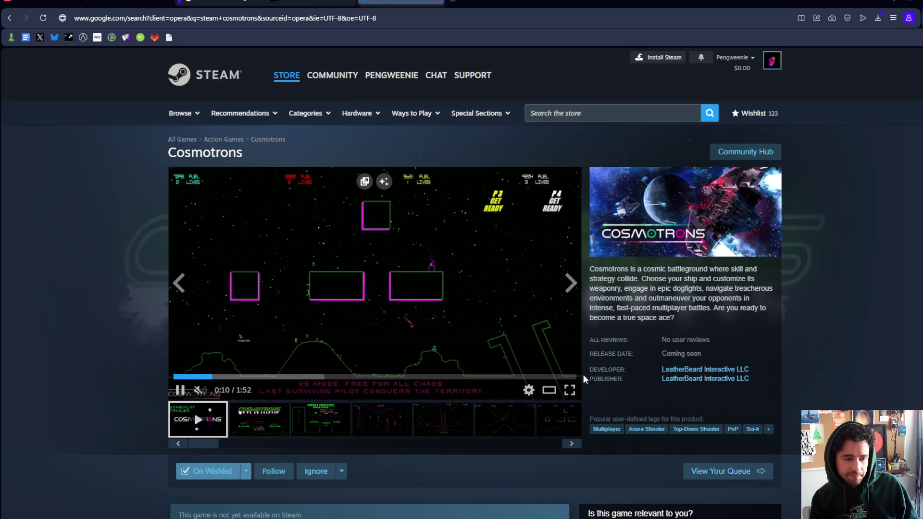
pyautogui.click(569, 391)
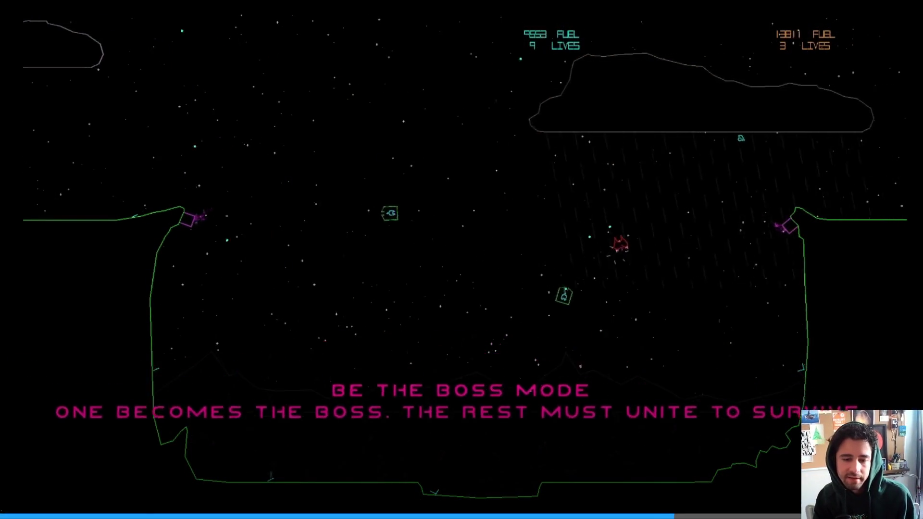
# Leave full screen briefly, then resume the Cosmotrons trailer in full screen
pyautogui.press('Escape')
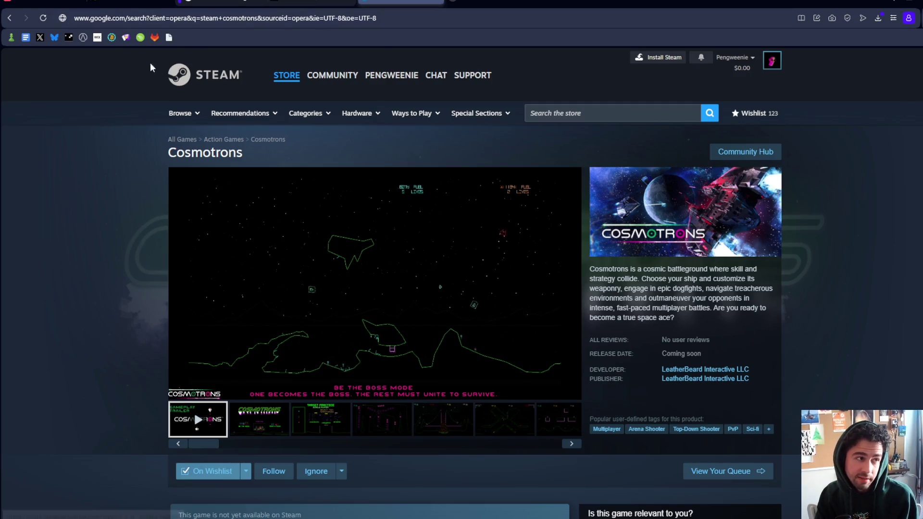
pyautogui.scroll(-1, 79, 247)
pyautogui.scroll(1, 80, 245)
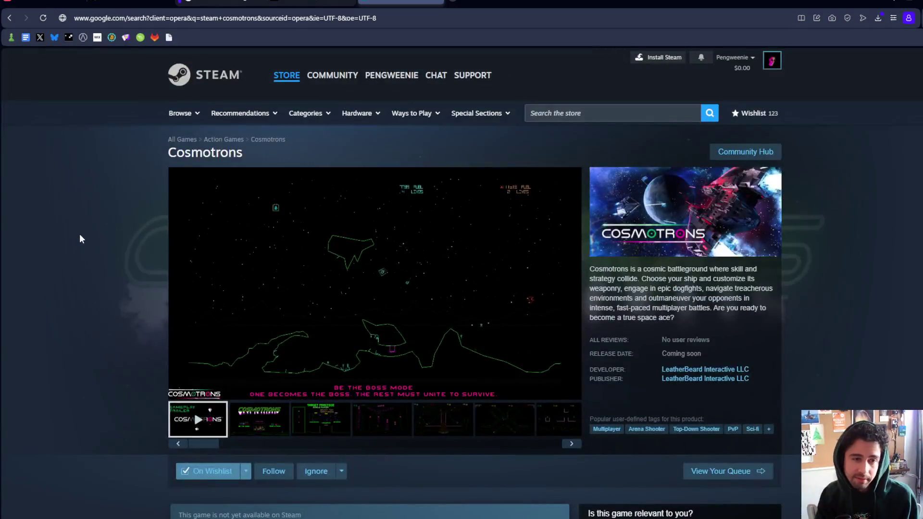
pyautogui.moveTo(570, 283)
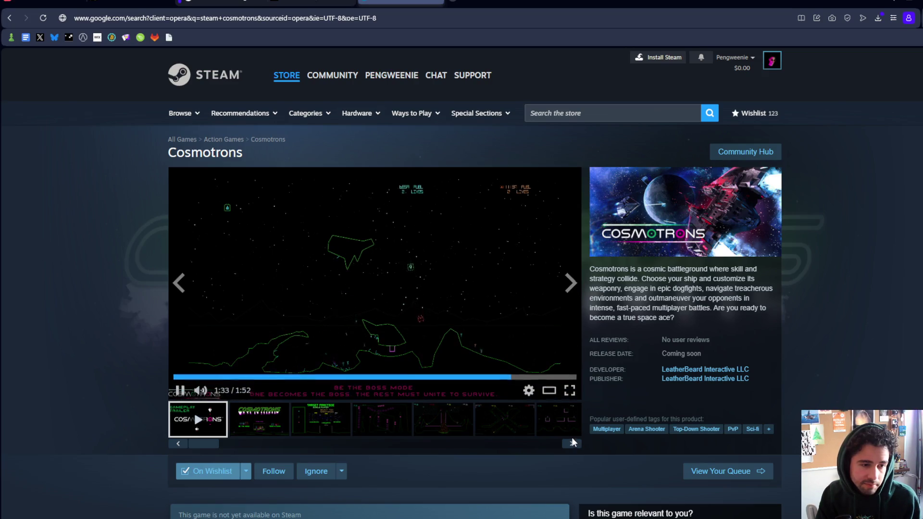
pyautogui.click(576, 387)
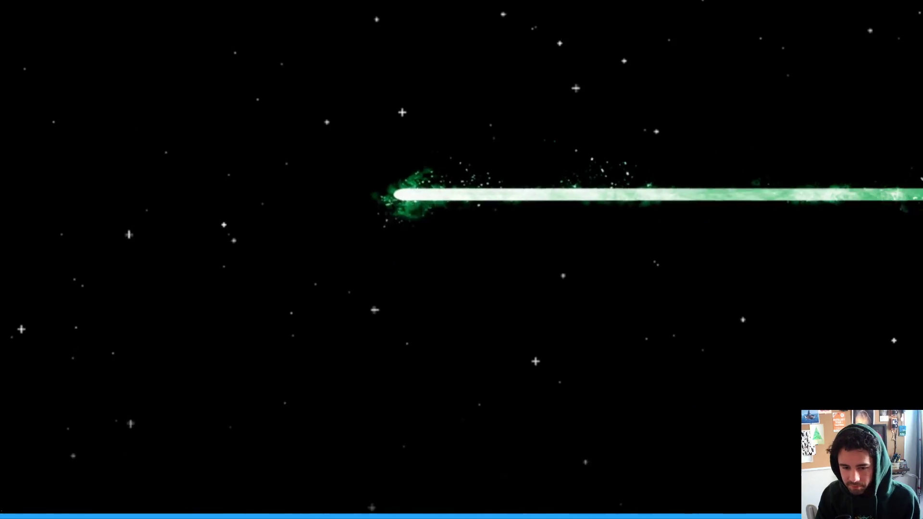
# Exit full screen, pause the trailer near its end, and return to the eBay WOODY listing
pyautogui.press('Escape')
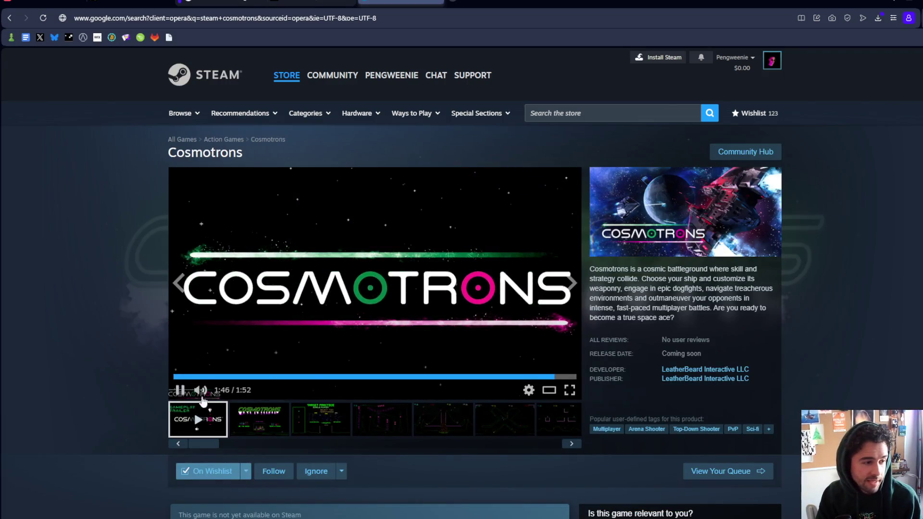
pyautogui.click(180, 389)
pyautogui.hotkey('ctrl', 'shift', 'Tab')
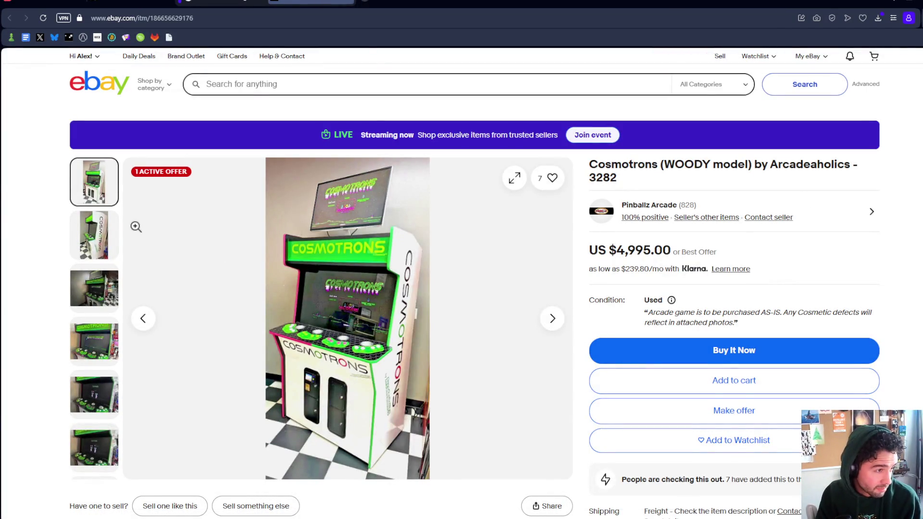
pyautogui.scroll(-6, 187, 213)
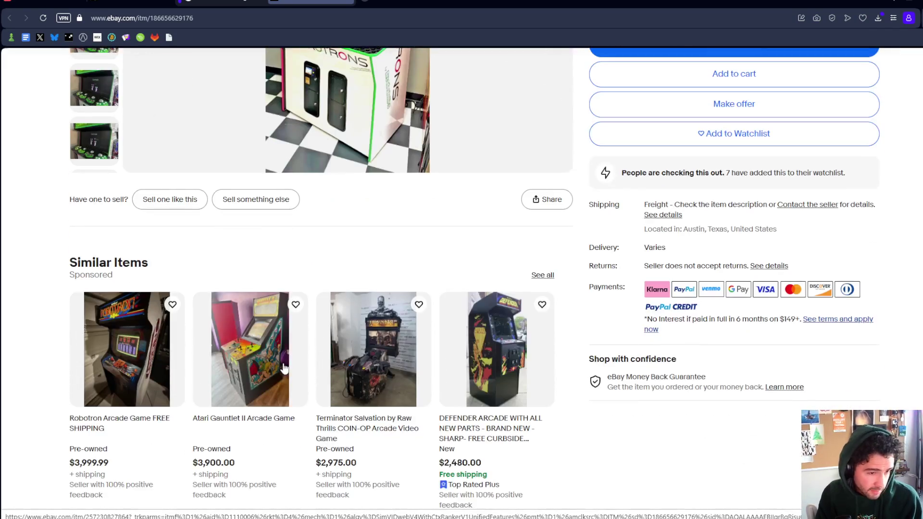
pyautogui.scroll(6, 284, 368)
pyautogui.write('cosmotrons')
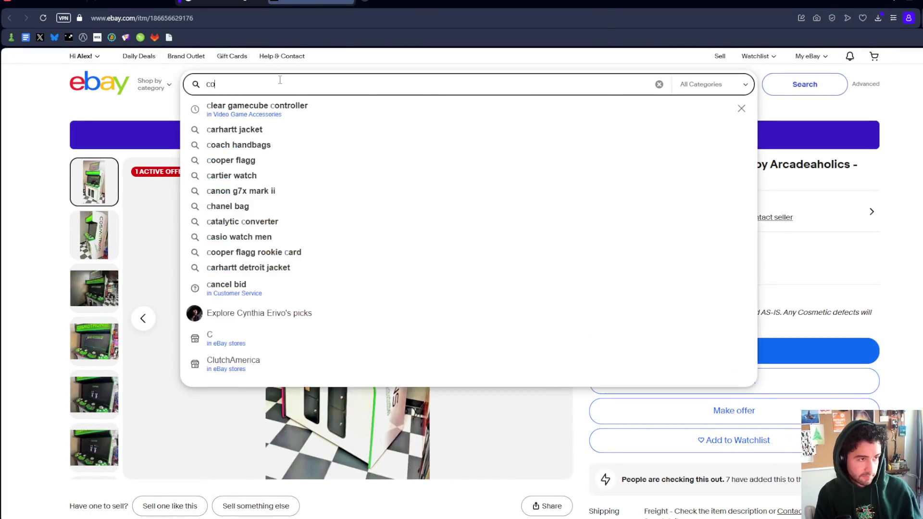
pyautogui.press('Return')
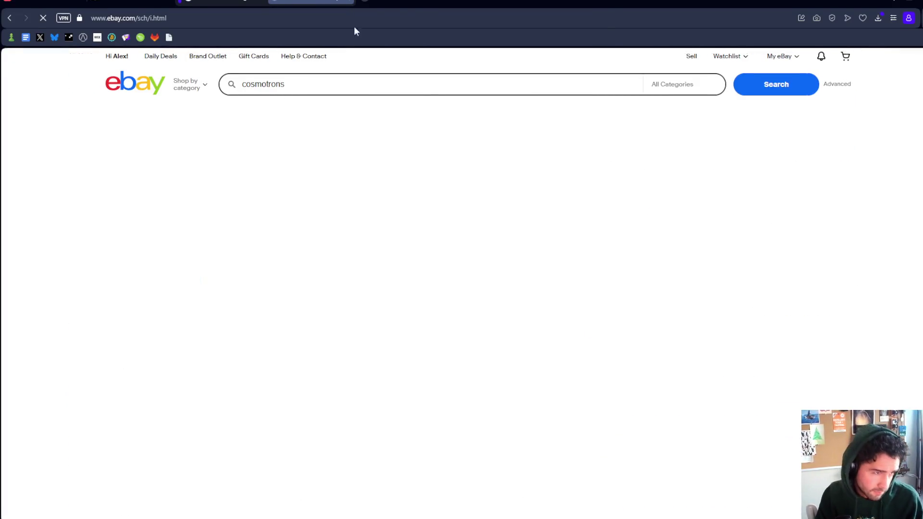
pyautogui.scroll(-3, 471, 192)
pyautogui.scroll(5, 469, 188)
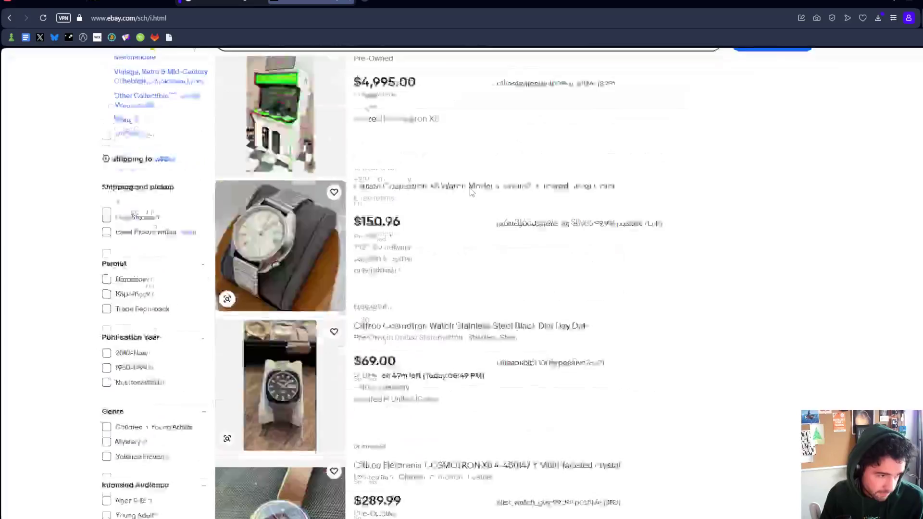
pyautogui.click(409, 239)
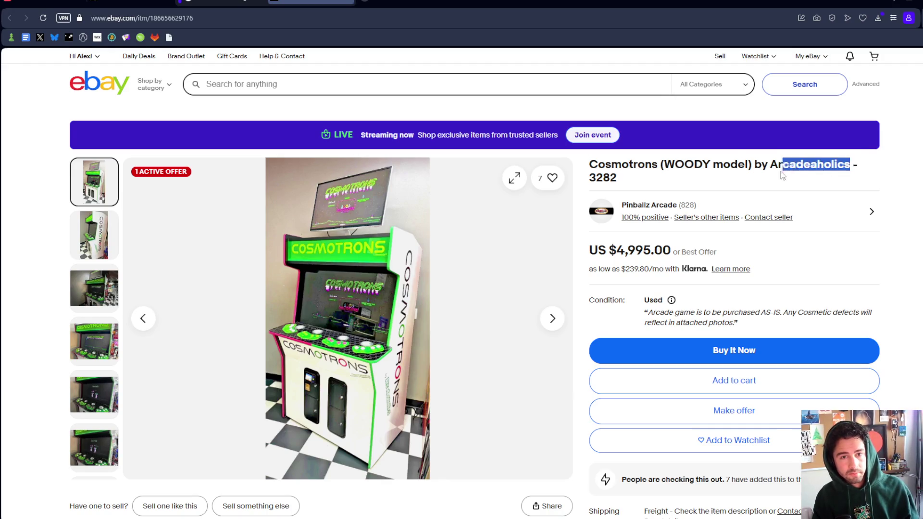
# Search the web for the cabinet maker 'Arcadeaholics' in a new tab
pyautogui.hotkey('ctrl', 'c')
pyautogui.hotkey('ctrl', 't')
pyautogui.hotkey('ctrl', 'v')
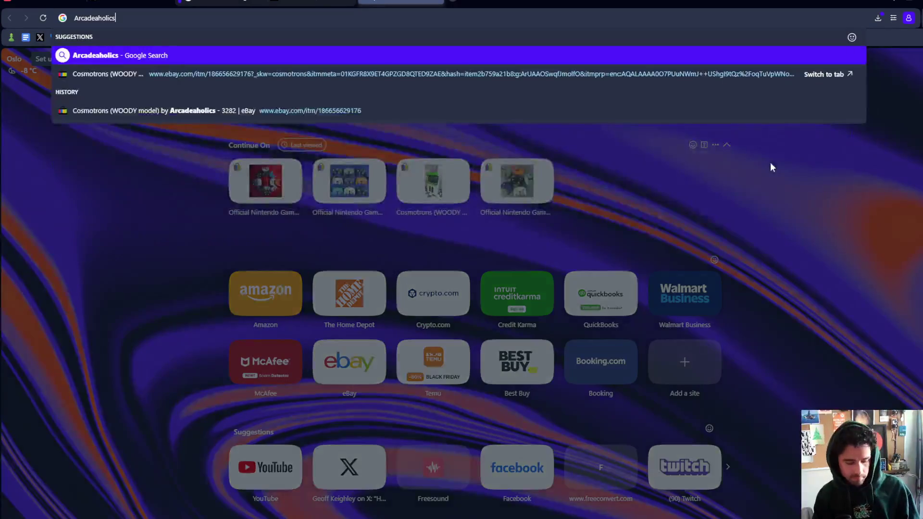
pyautogui.press('Return')
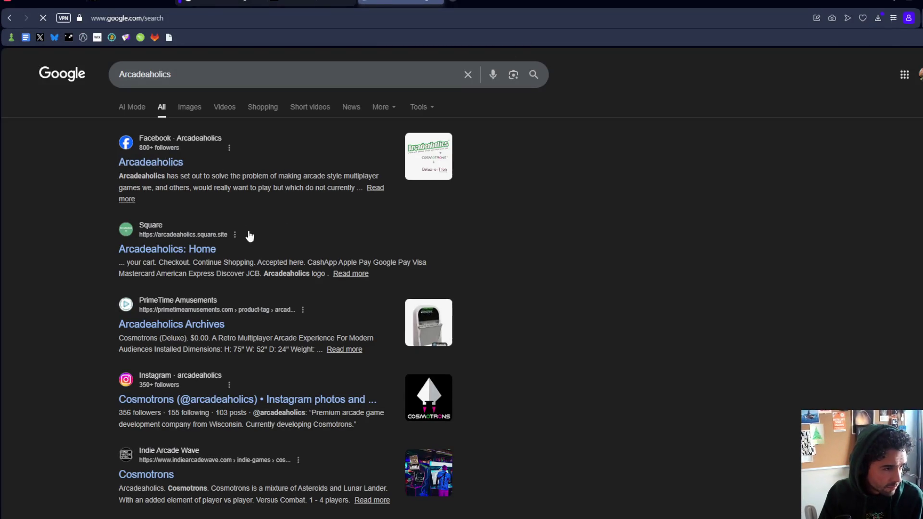
# Open the Arcadeaholics Facebook page and scroll through its links, photos and posts
pyautogui.click(147, 163)
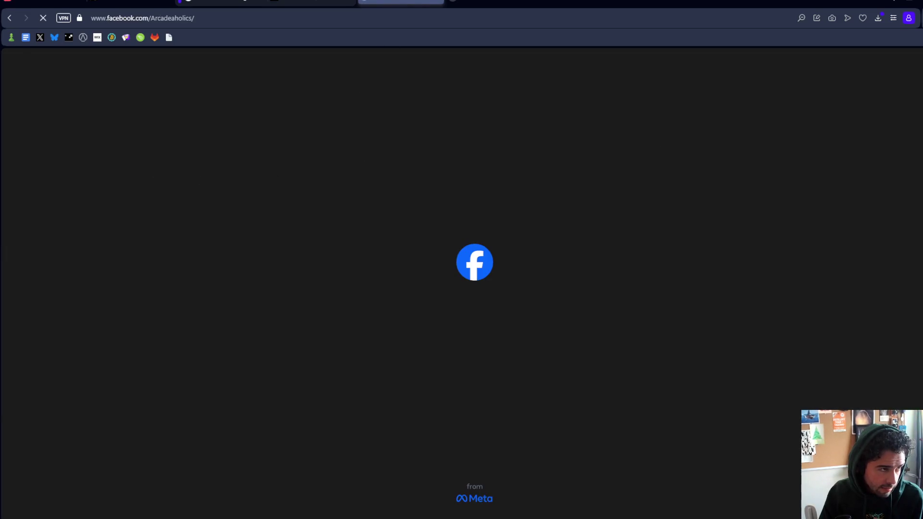
pyautogui.scroll(-3, 734, 239)
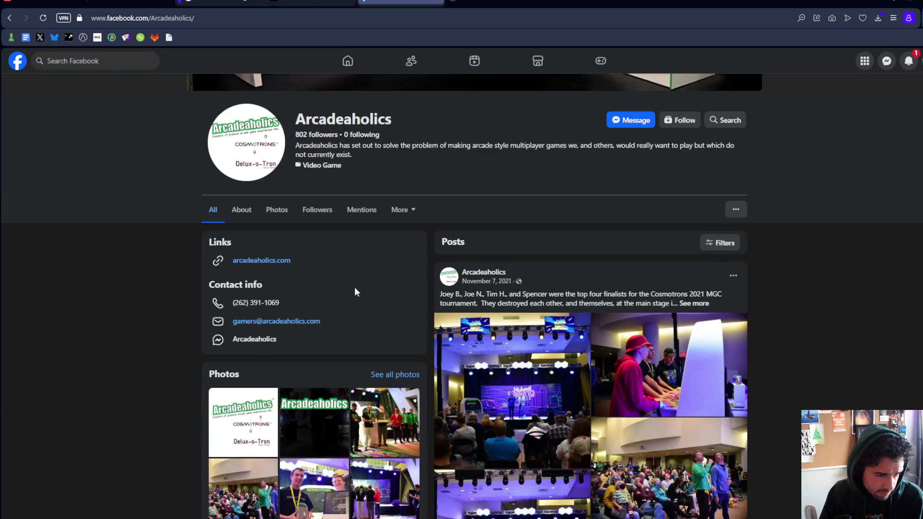
pyautogui.scroll(-5, 515, 282)
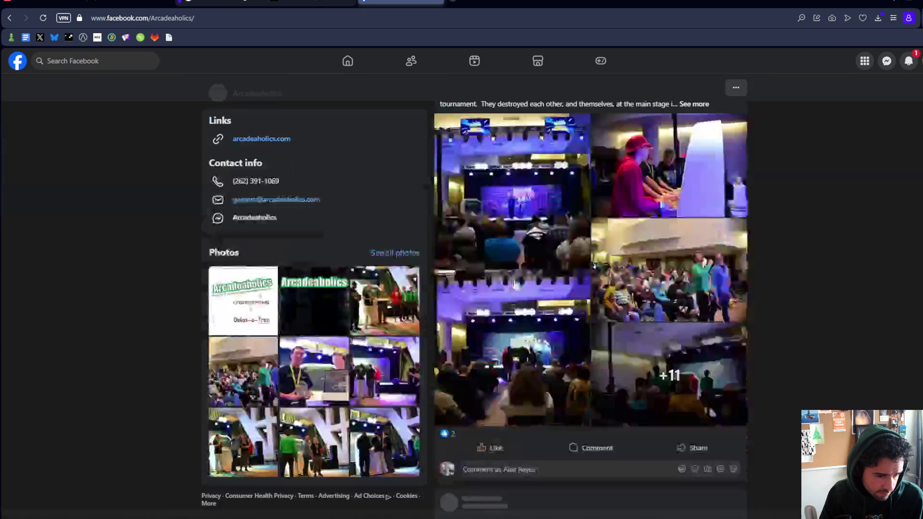
pyautogui.scroll(8, 515, 282)
pyautogui.scroll(1, 514, 282)
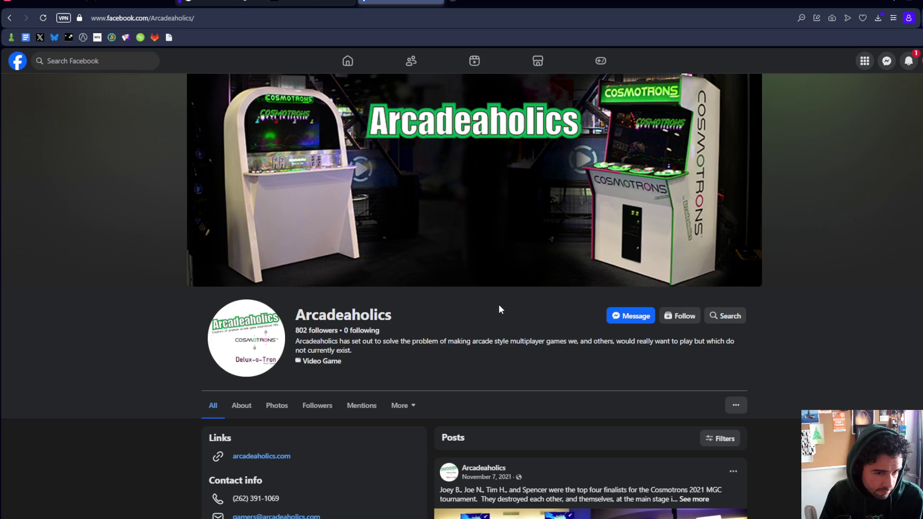
pyautogui.scroll(-6, 499, 307)
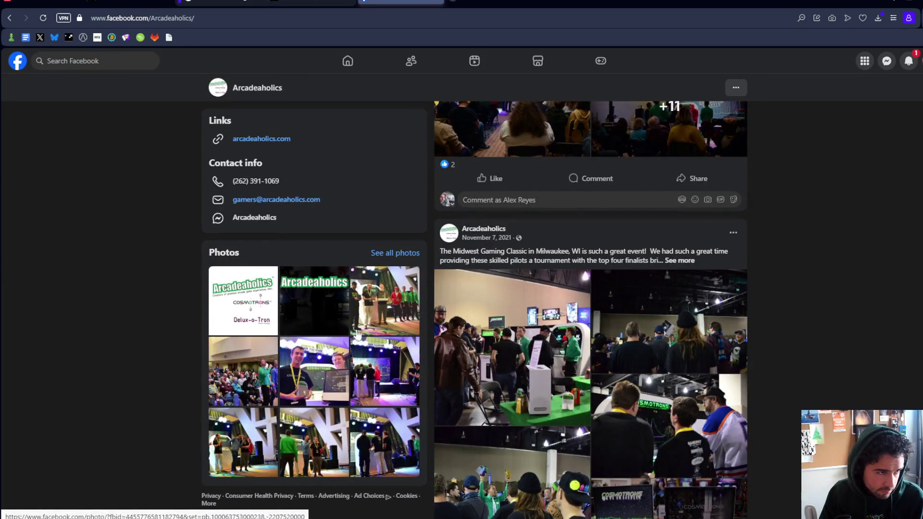
# Page through a dozen Arcadeaholics tournament photos of the Cosmotrons cabinet, then return to eBay
pyautogui.click(299, 385)
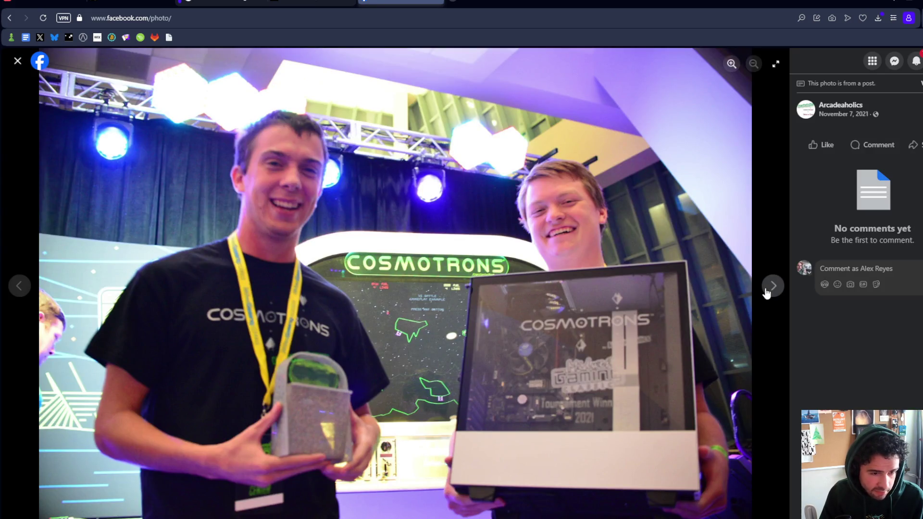
pyautogui.click(773, 288)
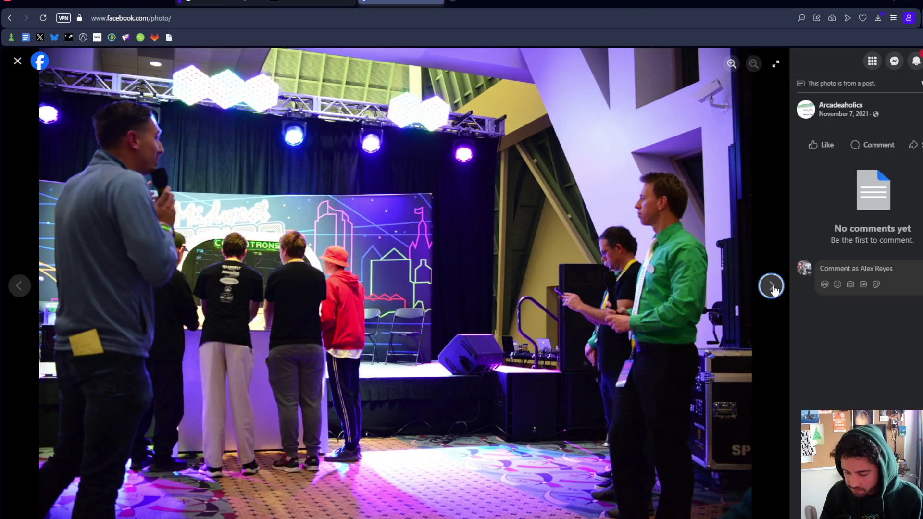
pyautogui.click(772, 288)
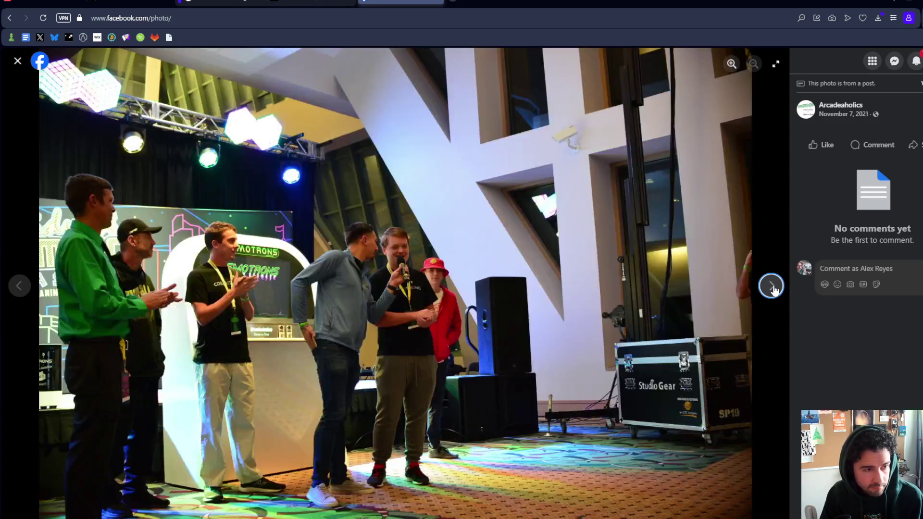
pyautogui.click(772, 287)
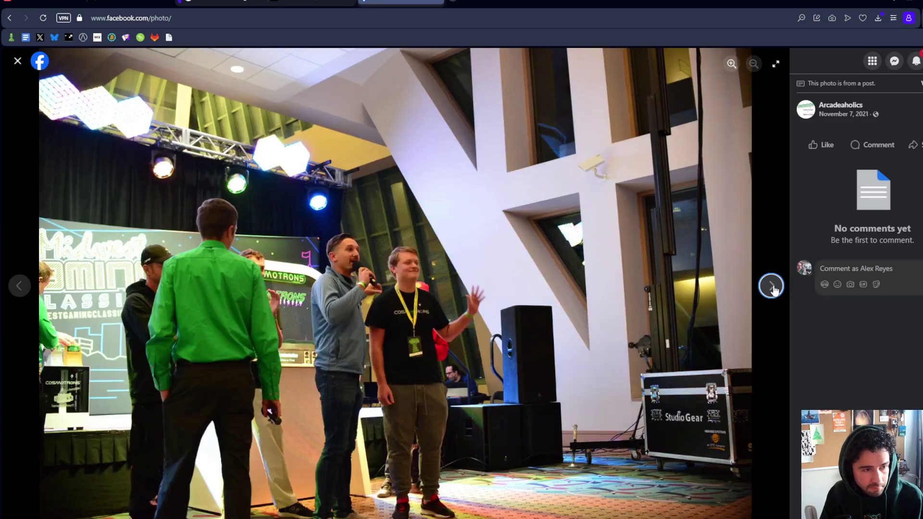
pyautogui.click(772, 288)
pyautogui.click(772, 288)
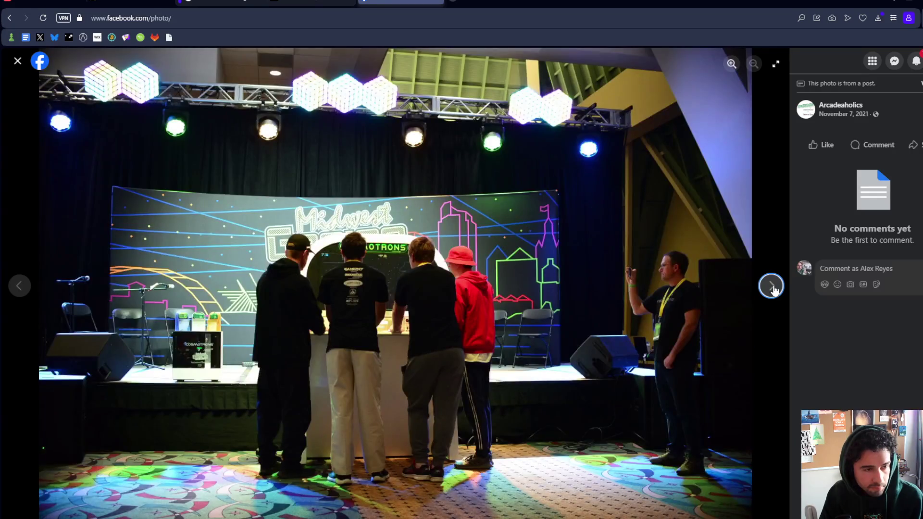
pyautogui.click(773, 287)
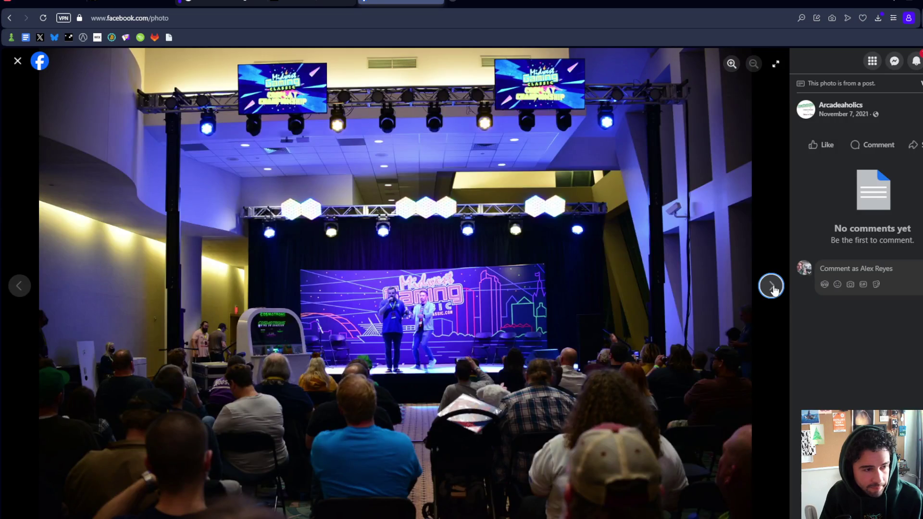
pyautogui.click(772, 287)
pyautogui.click(772, 288)
pyautogui.click(772, 288)
pyautogui.click(772, 288)
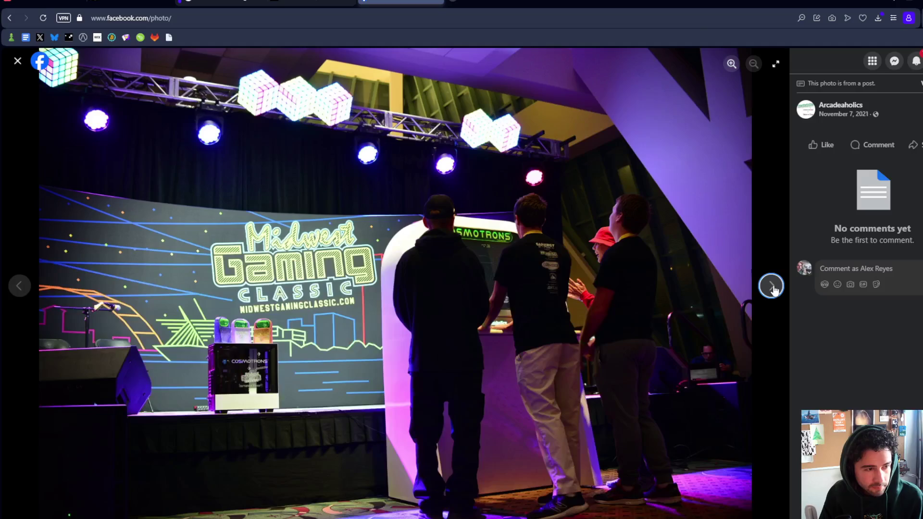
pyautogui.click(773, 287)
pyautogui.click(313, 2)
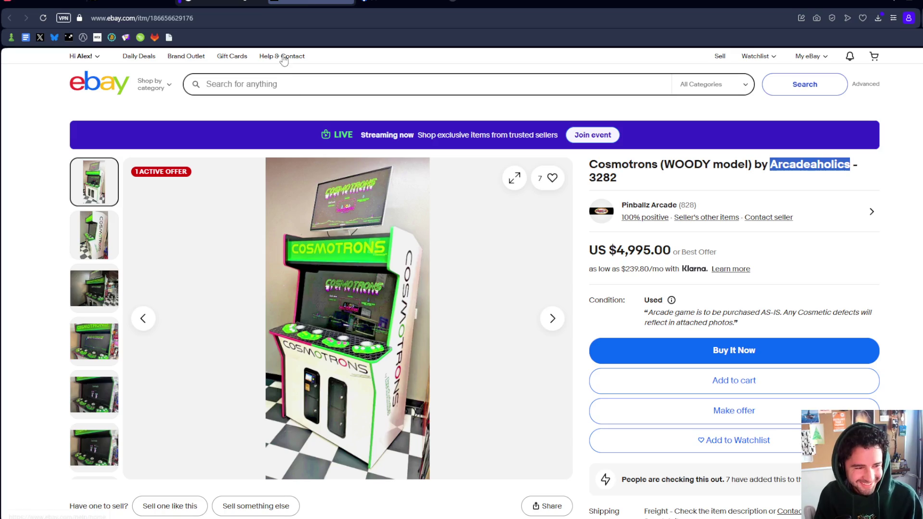
# On the eBay WOODY listing, zoom in and out of the main cabinet photo, then open the gallery
pyautogui.hotkey('ctrl', 'Tab')
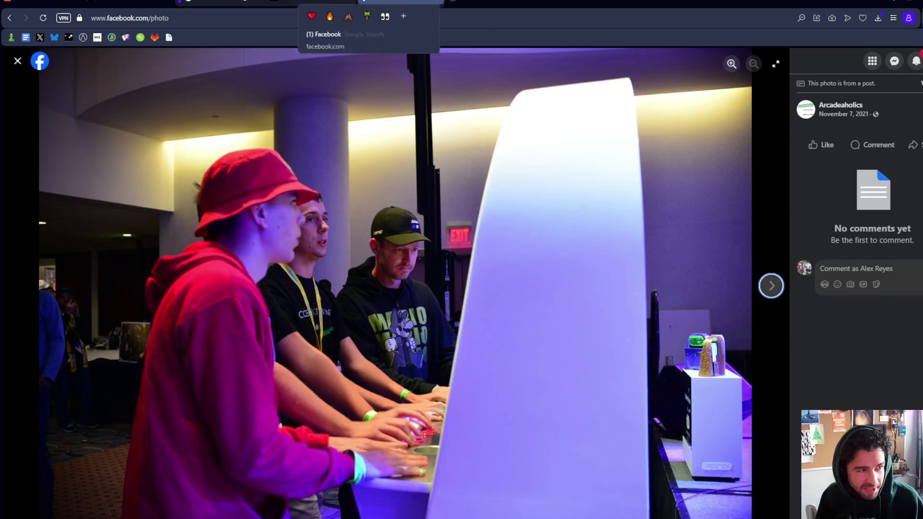
pyautogui.click(313, 2)
pyautogui.click(334, 338)
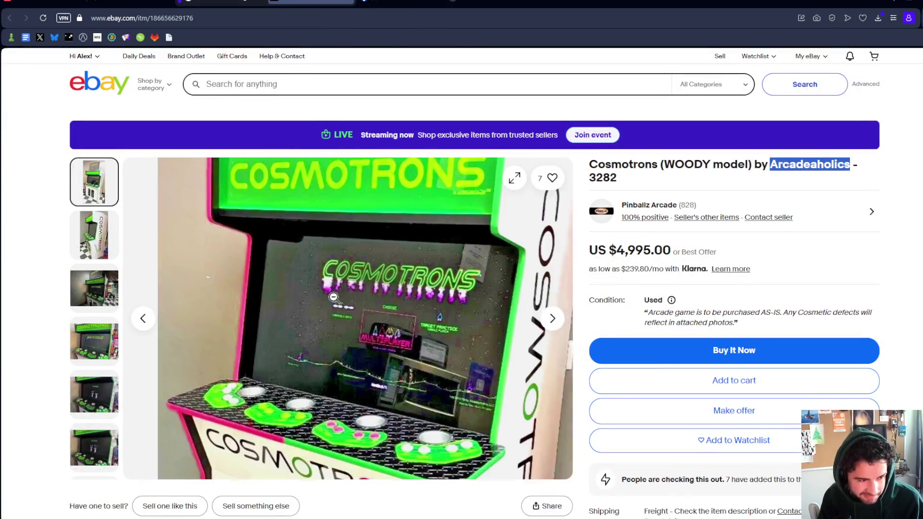
pyautogui.click(341, 242)
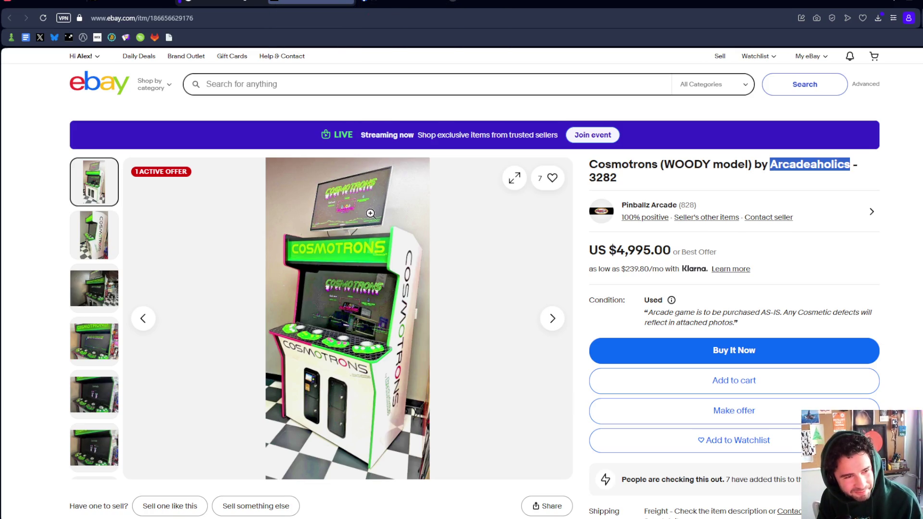
pyautogui.click(509, 180)
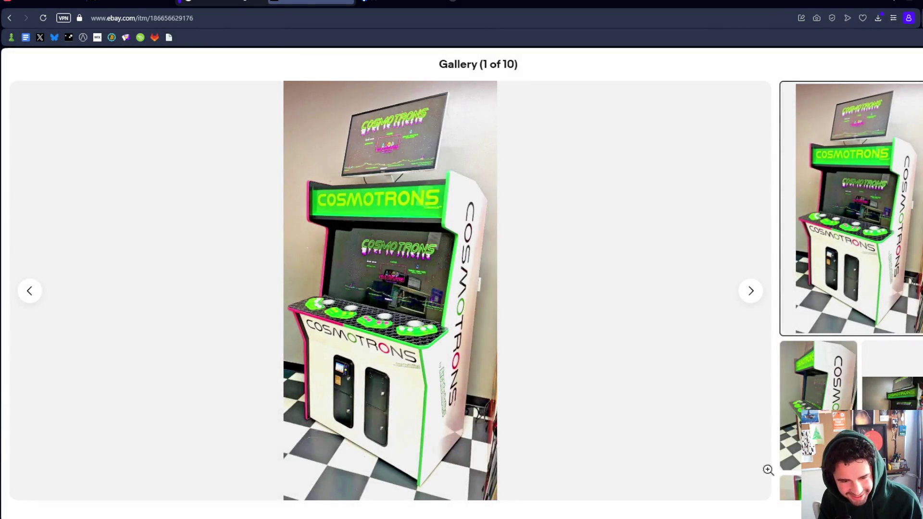
# Step through the Cosmotrons listing photos, including the Controls and gameplay shots, up to photo 10
pyautogui.click(817, 380)
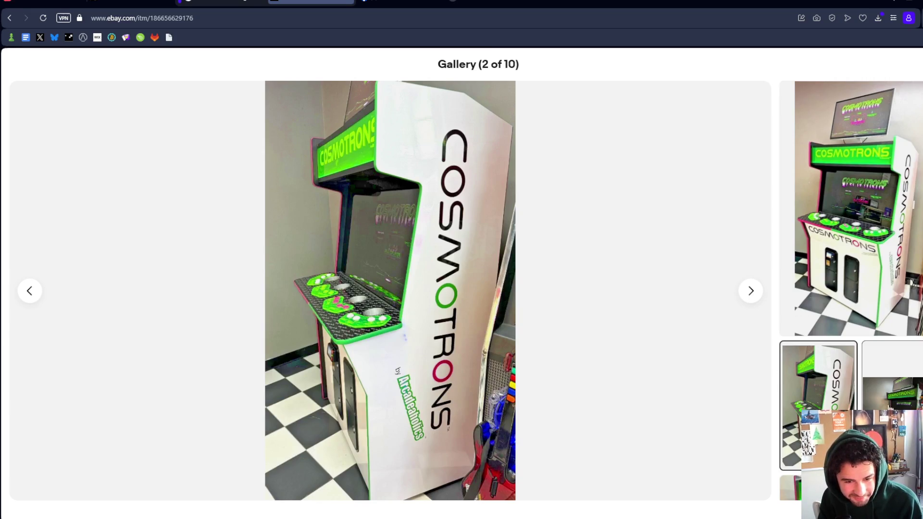
pyautogui.click(911, 389)
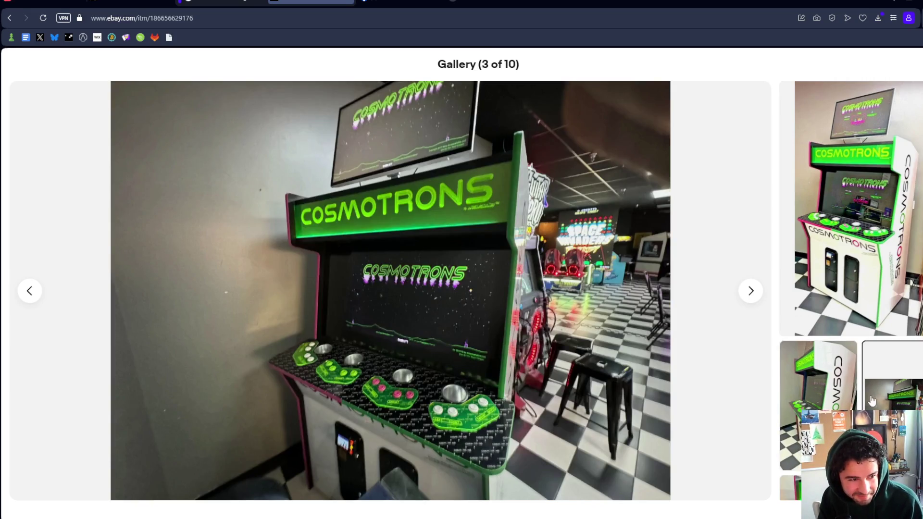
pyautogui.click(817, 379)
pyautogui.scroll(-5, 851, 288)
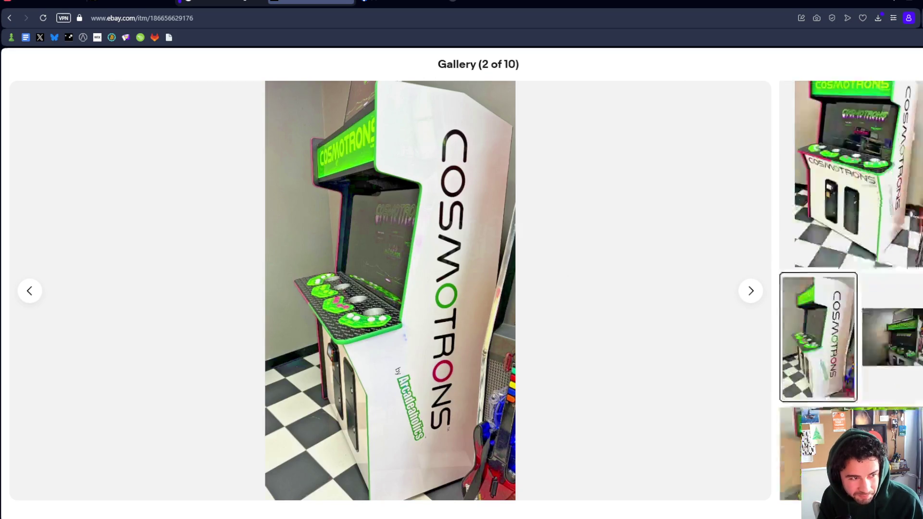
pyautogui.click(864, 327)
pyautogui.click(837, 383)
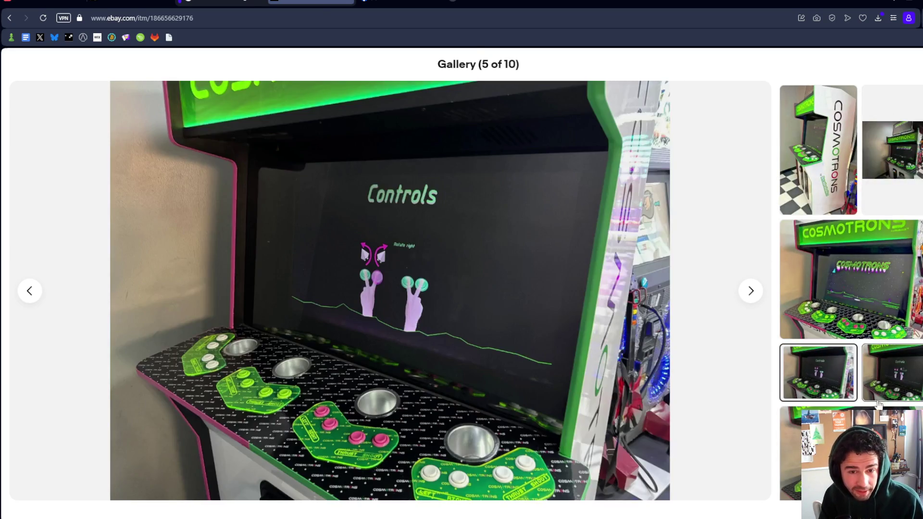
pyautogui.click(890, 382)
pyautogui.click(837, 383)
pyautogui.click(791, 432)
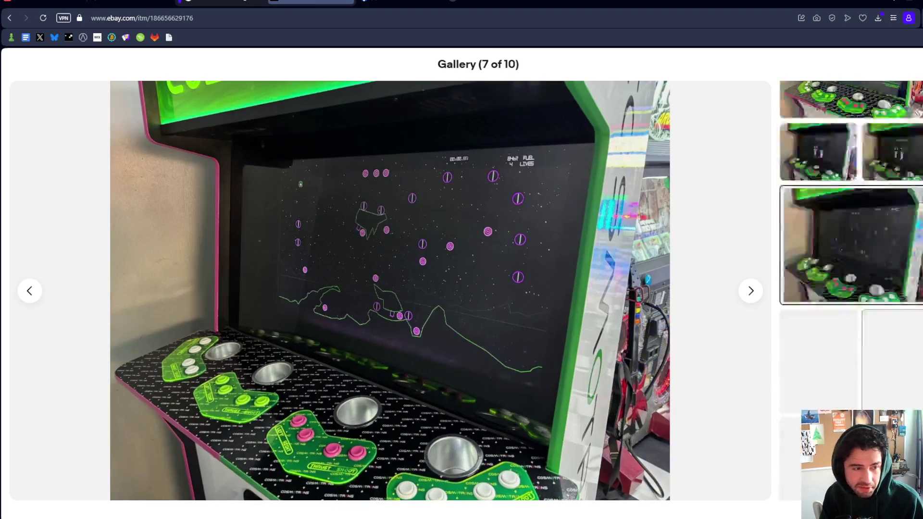
pyautogui.click(794, 248)
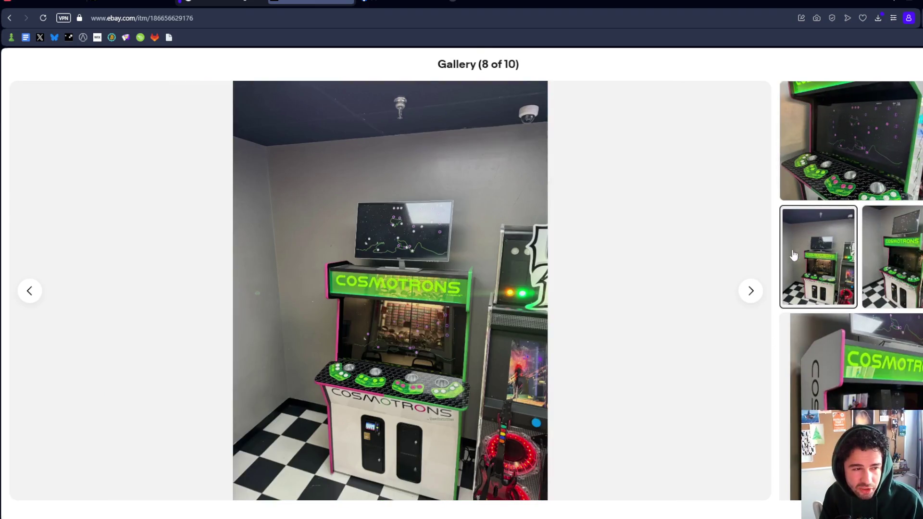
pyautogui.scroll(-1, 849, 338)
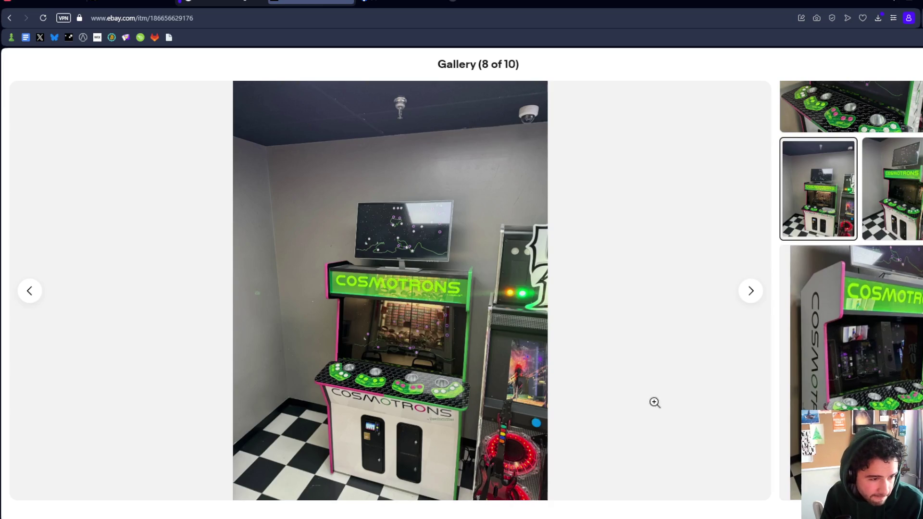
pyautogui.click(863, 347)
pyautogui.scroll(3, 860, 349)
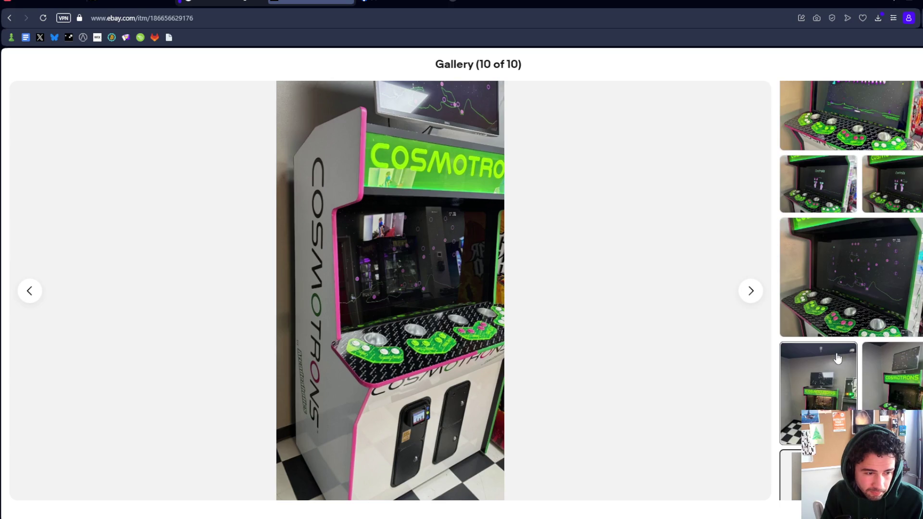
# Zoom into photo 10, revisit photos 7, 5, 2, 3 and 1, then close the gallery
pyautogui.click(402, 432)
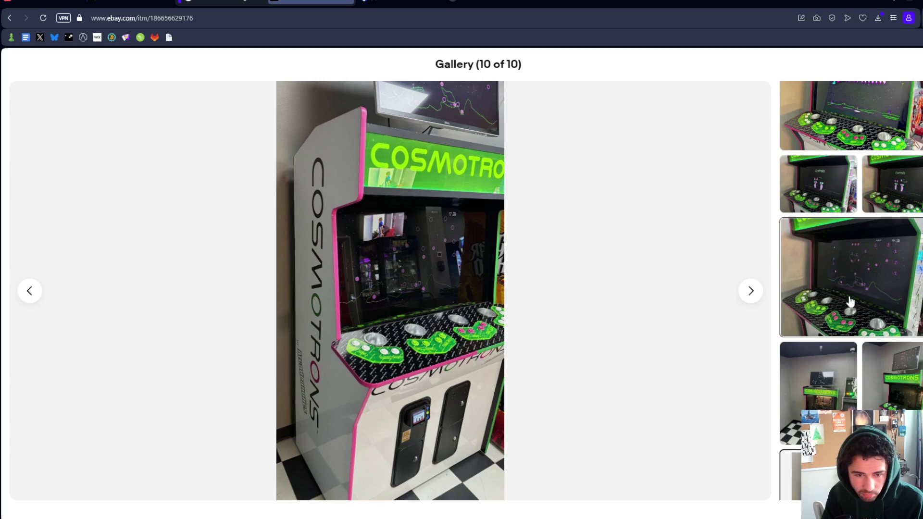
pyautogui.click(844, 298)
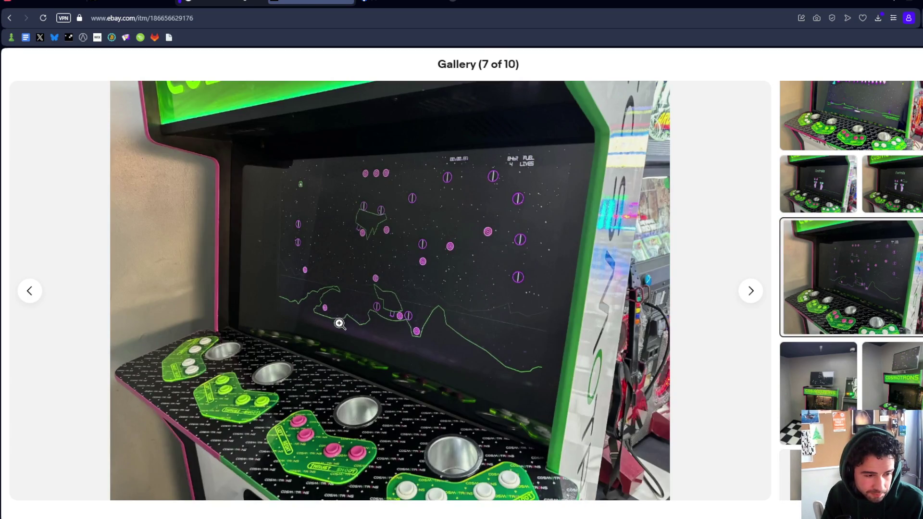
pyautogui.click(849, 195)
pyautogui.press('Left')
pyautogui.press('Left')
pyautogui.press('Left')
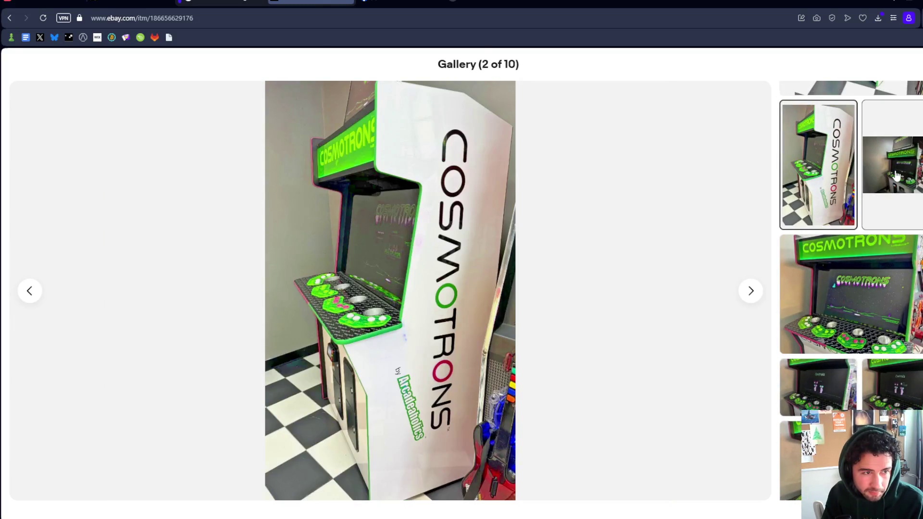
pyautogui.click(896, 176)
pyautogui.click(811, 185)
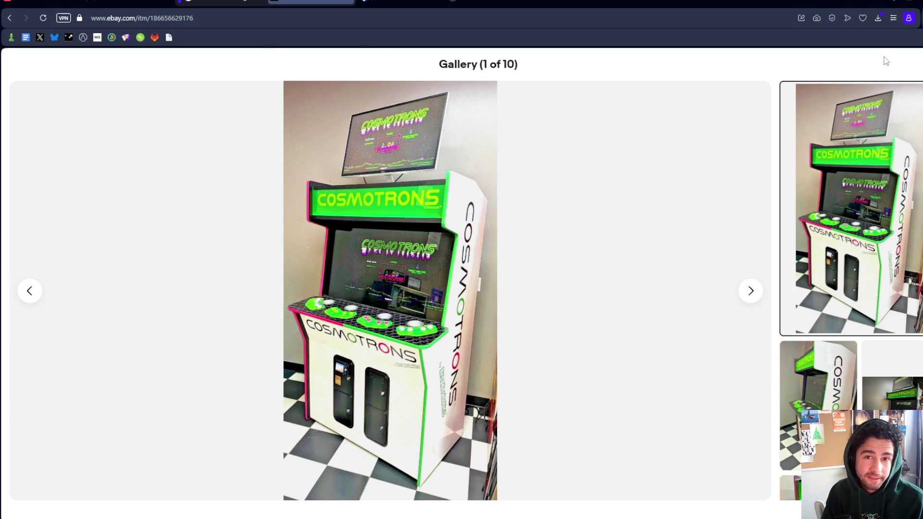
pyautogui.press('Escape')
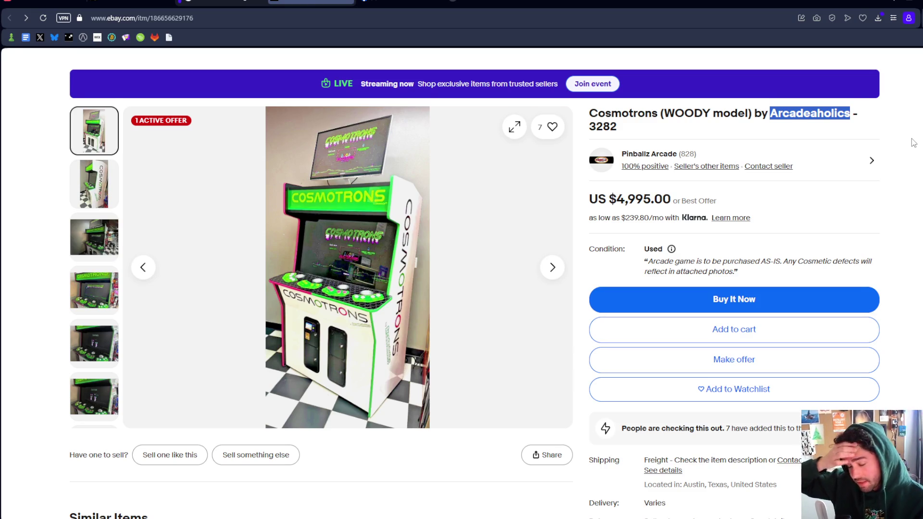
pyautogui.hotkey('ctrl', 'Tab')
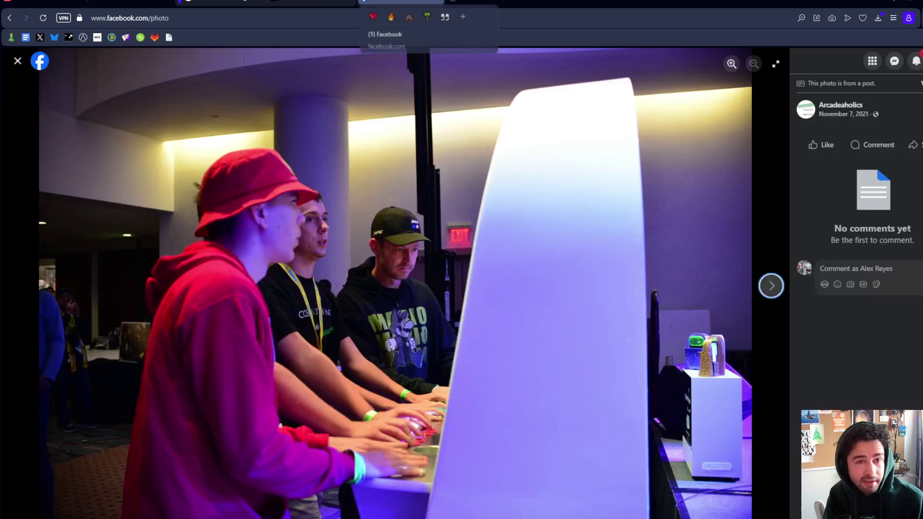
# Page through five more Arcadeaholics booth photos, including crowd and monitor shots, then return to eBay
pyautogui.click(917, 62)
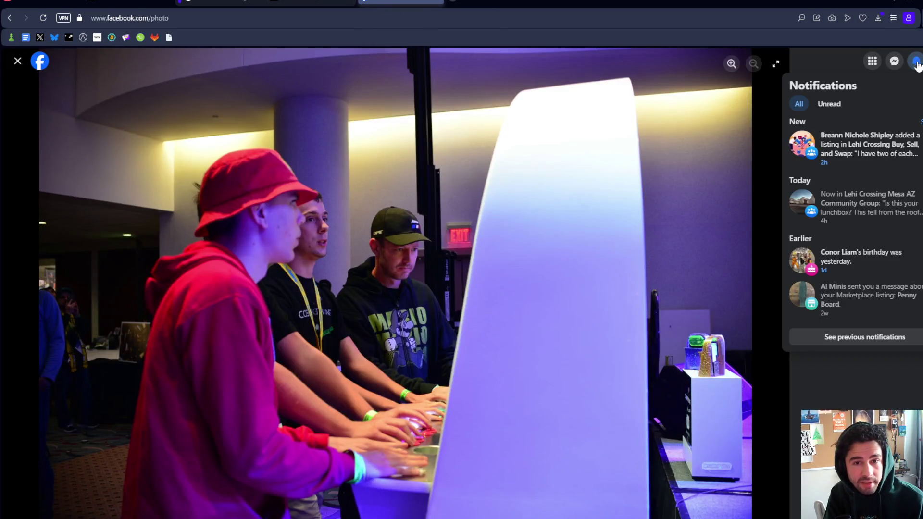
pyautogui.click(453, 186)
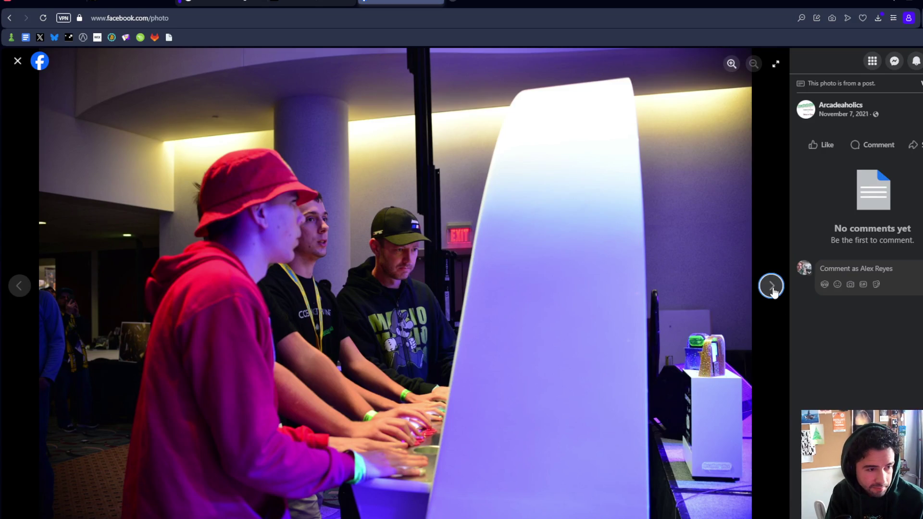
pyautogui.click(772, 287)
pyautogui.click(772, 288)
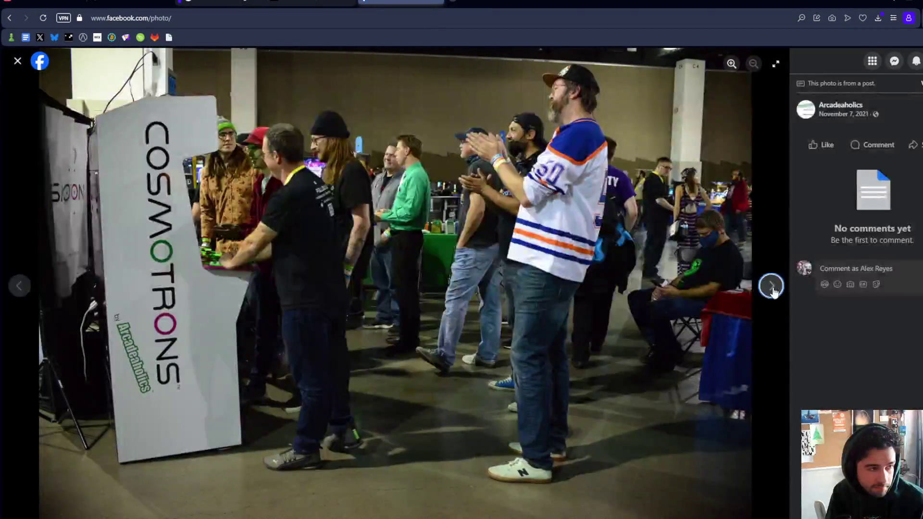
pyautogui.click(772, 288)
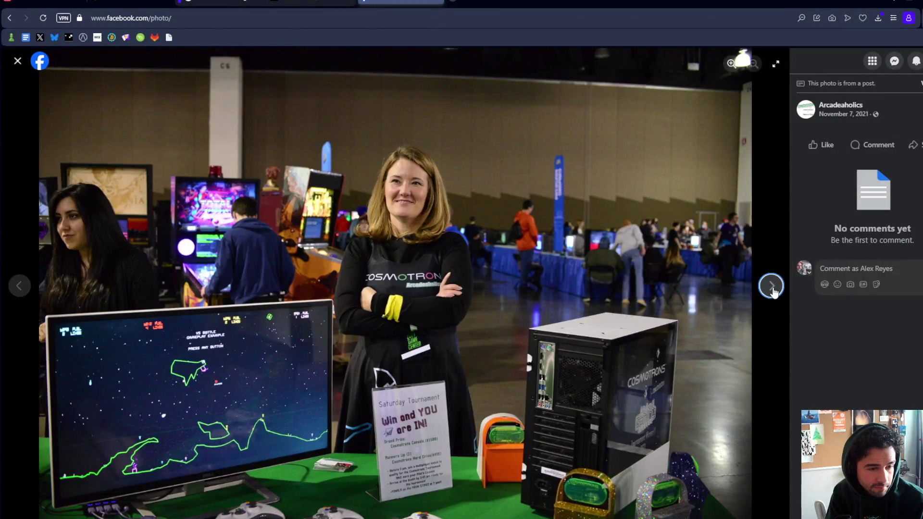
pyautogui.click(772, 287)
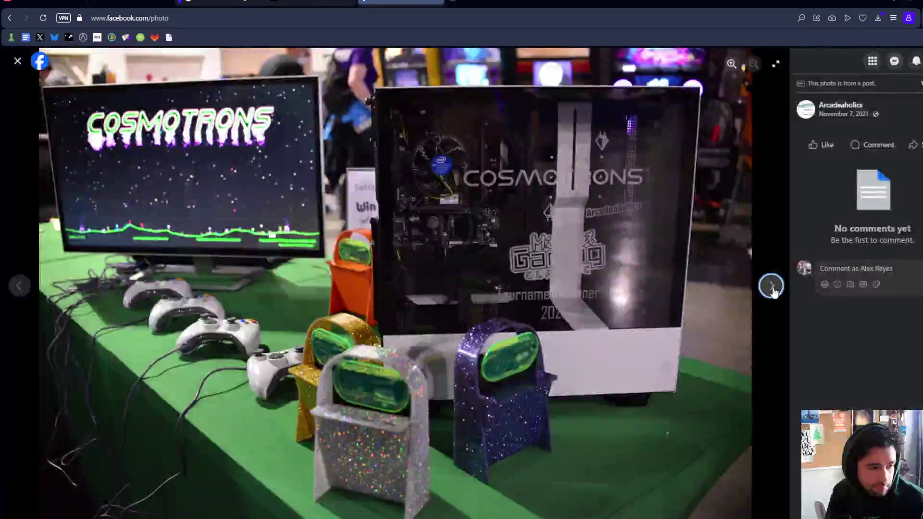
pyautogui.click(772, 288)
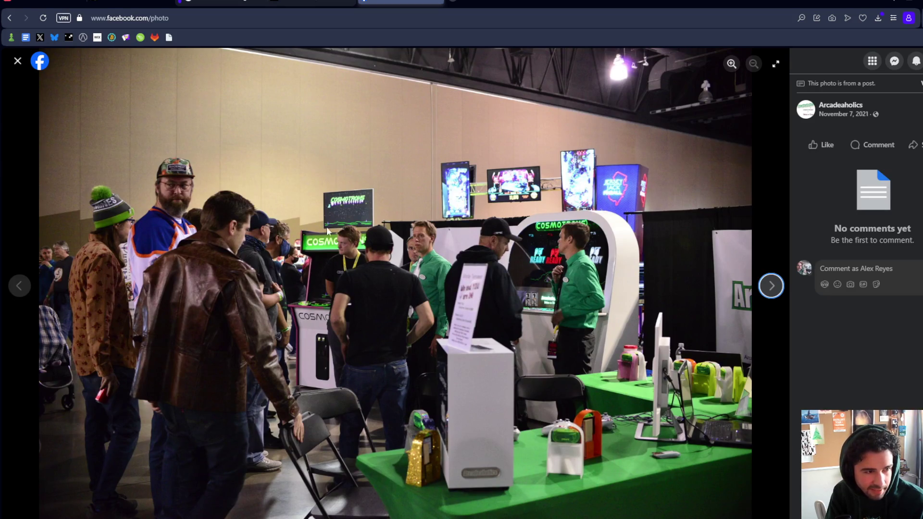
pyautogui.click(312, 3)
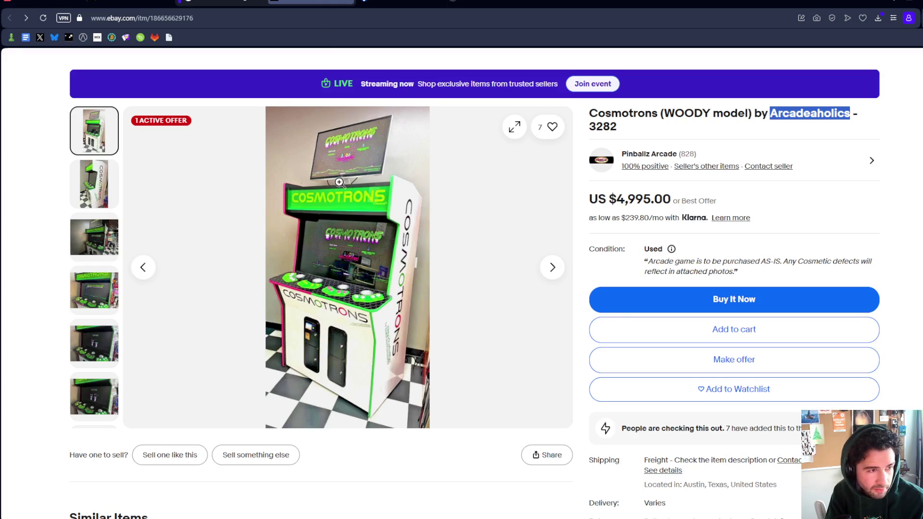
# Zoom in and out of the Cosmotrons listing photo and add the listing to the watchlist
pyautogui.click(341, 187)
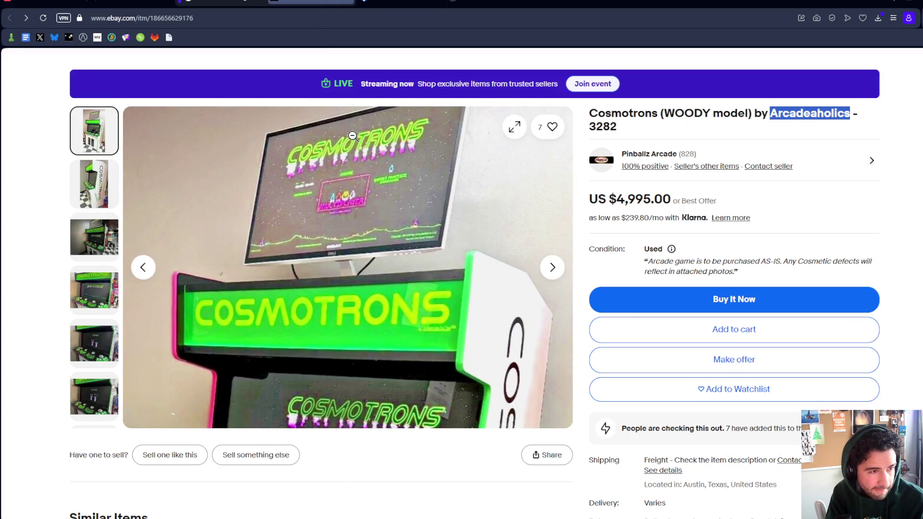
pyautogui.click(355, 181)
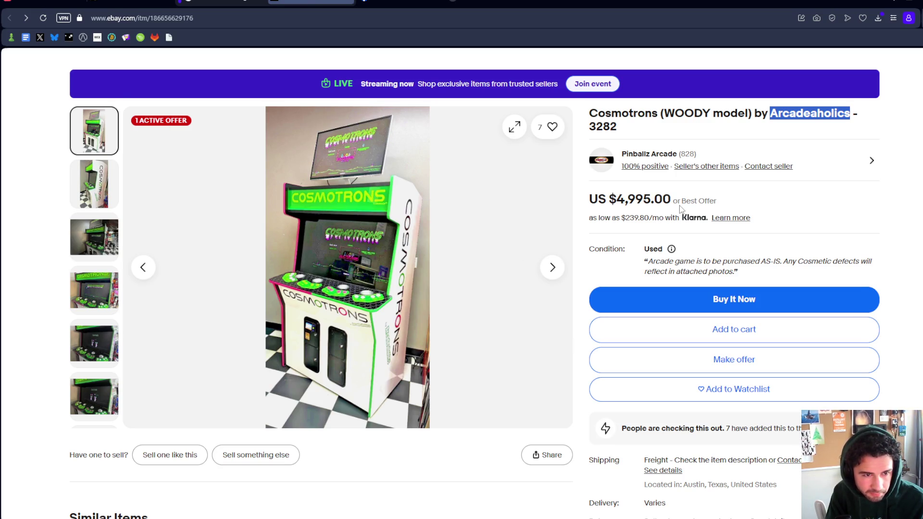
pyautogui.scroll(-4, 740, 223)
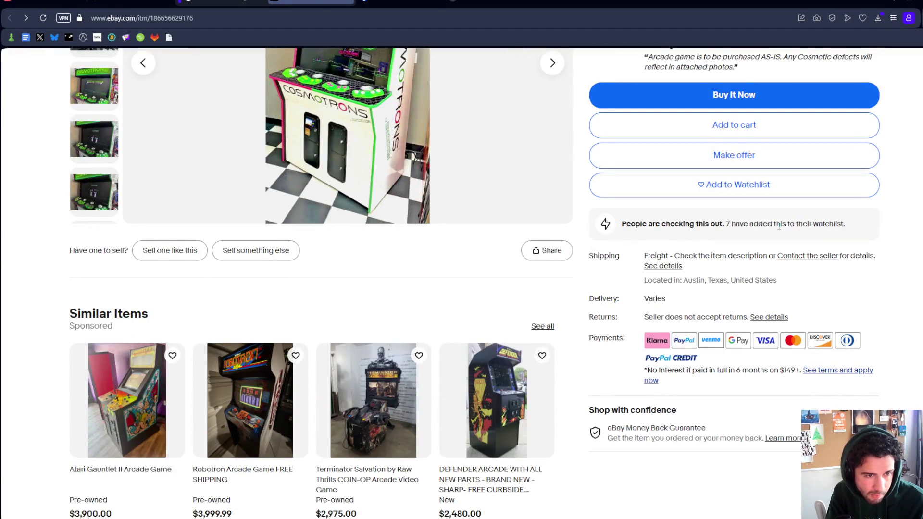
pyautogui.scroll(5, 779, 226)
pyautogui.click(552, 178)
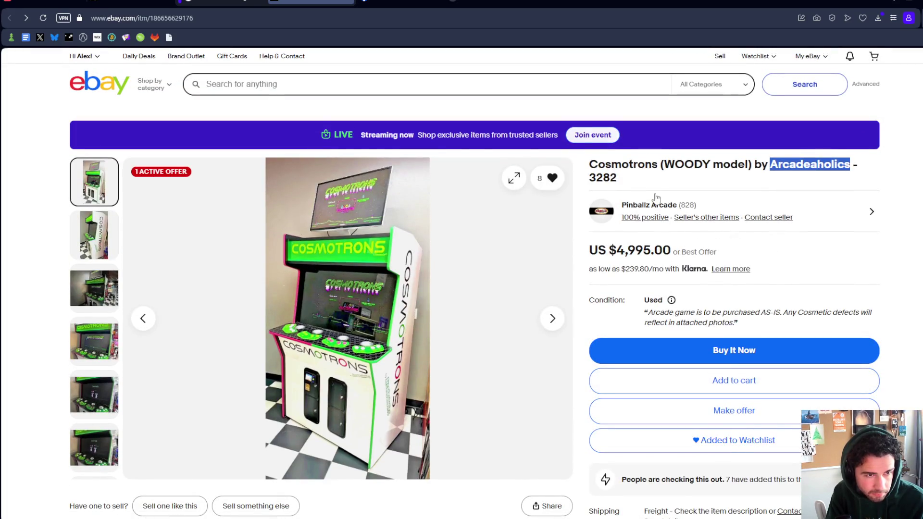
# Open the Pinballz Arcade seller's store from About this seller and dismiss the save-seller prompt
pyautogui.scroll(-20, 685, 218)
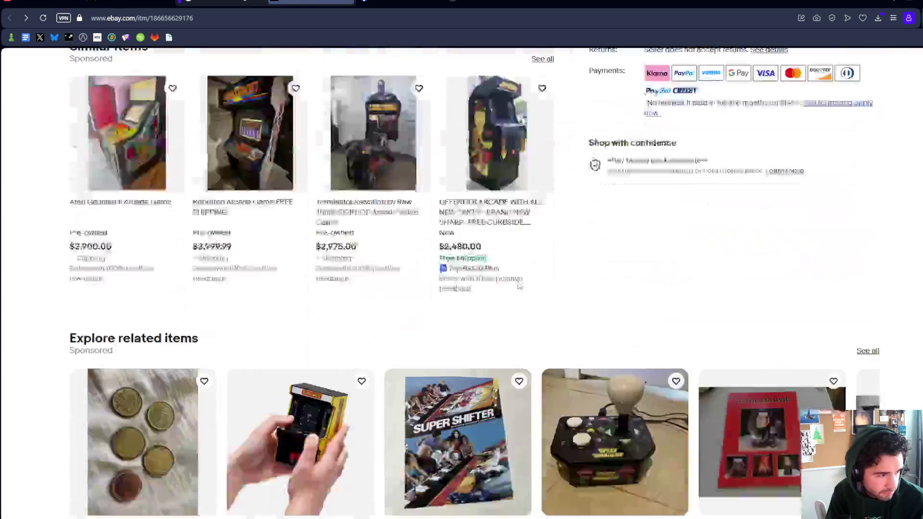
pyautogui.scroll(-5, 501, 290)
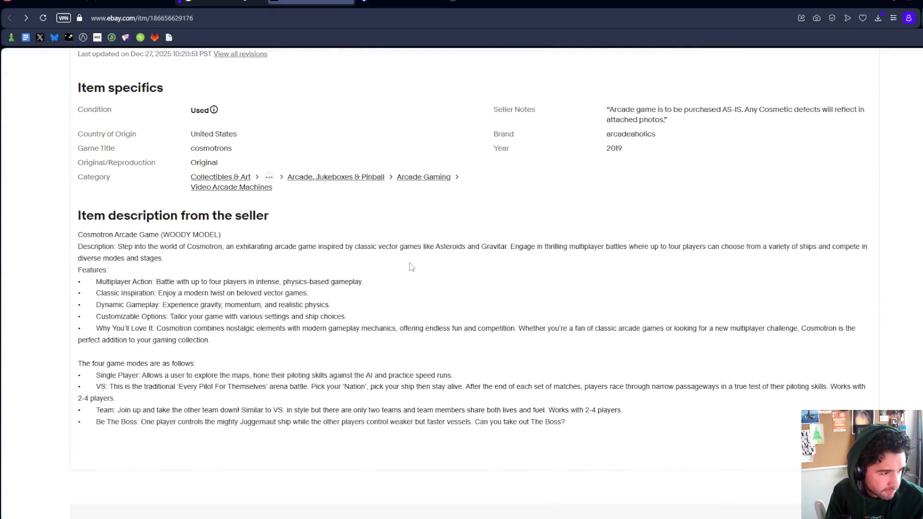
pyautogui.scroll(-3, 404, 348)
pyautogui.scroll(-2, 399, 343)
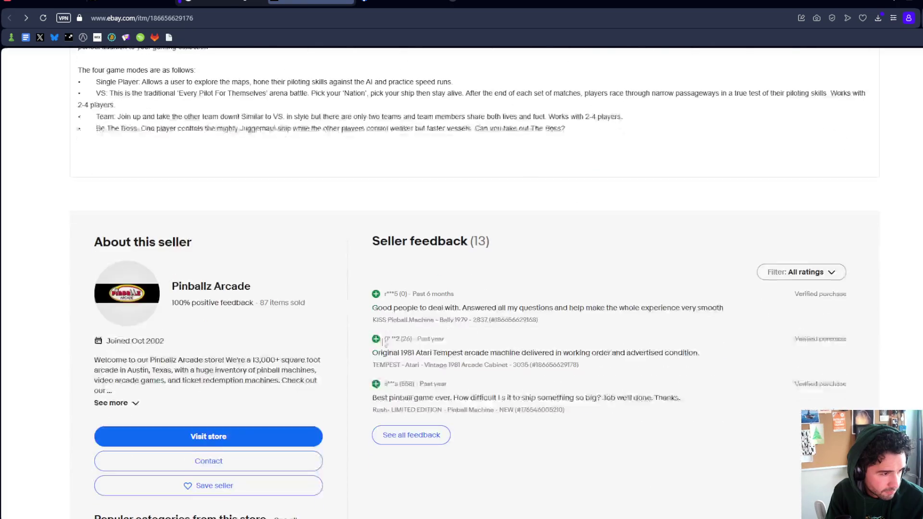
pyautogui.click(191, 274)
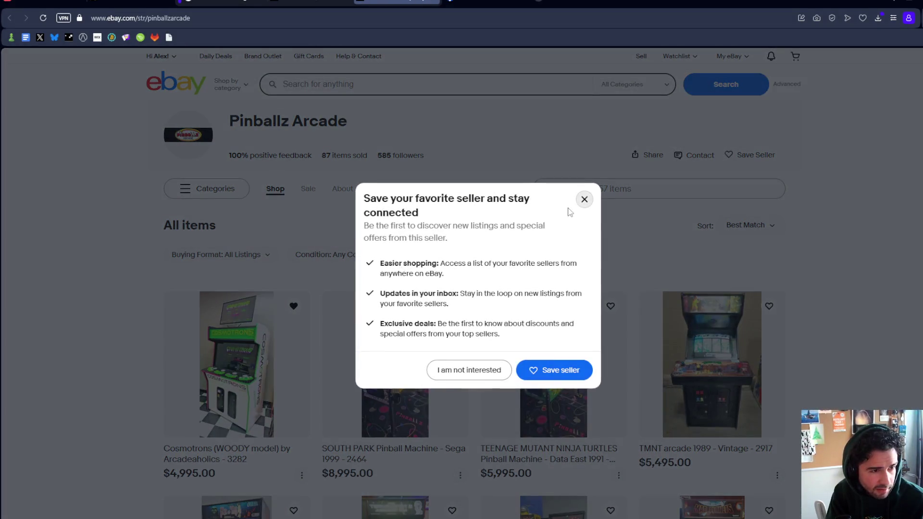
pyautogui.click(582, 201)
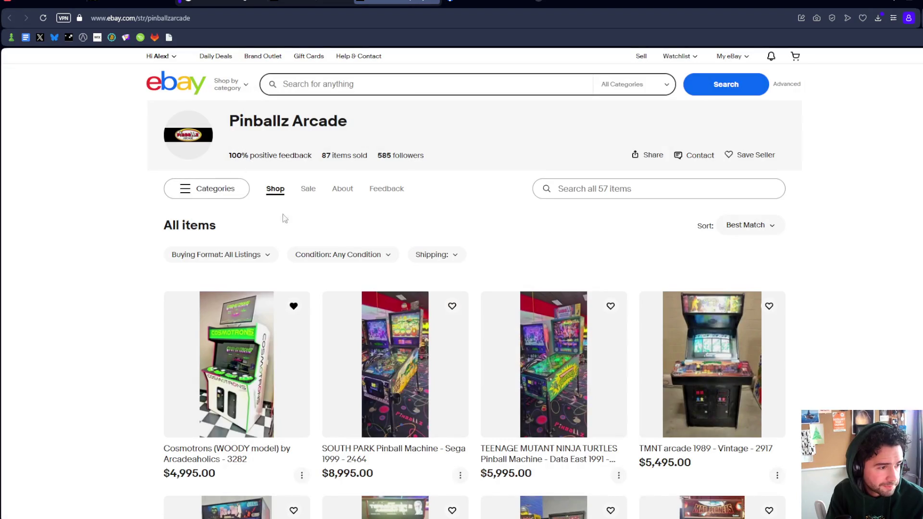
# Open the store's Cosmotrons (WOODY model) listing in a new tab and look it over
pyautogui.click(237, 404)
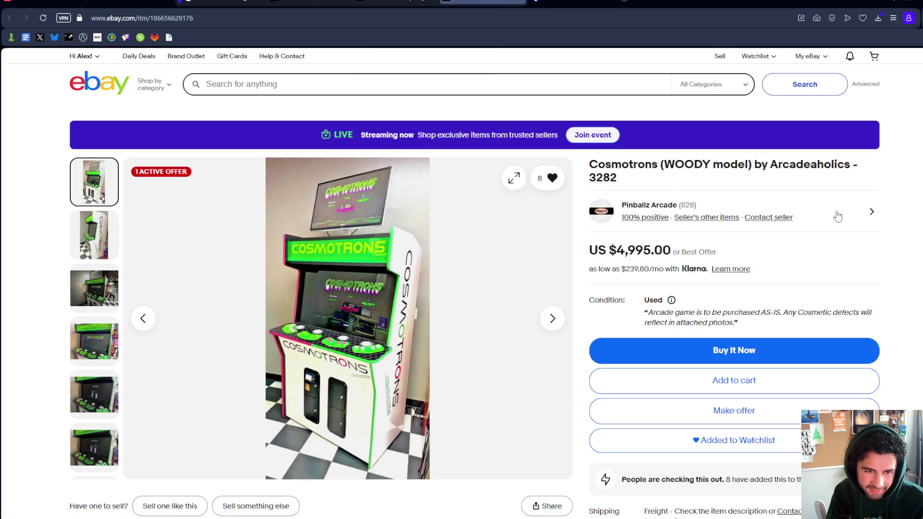
pyautogui.scroll(-3, 841, 262)
pyautogui.scroll(3, 707, 288)
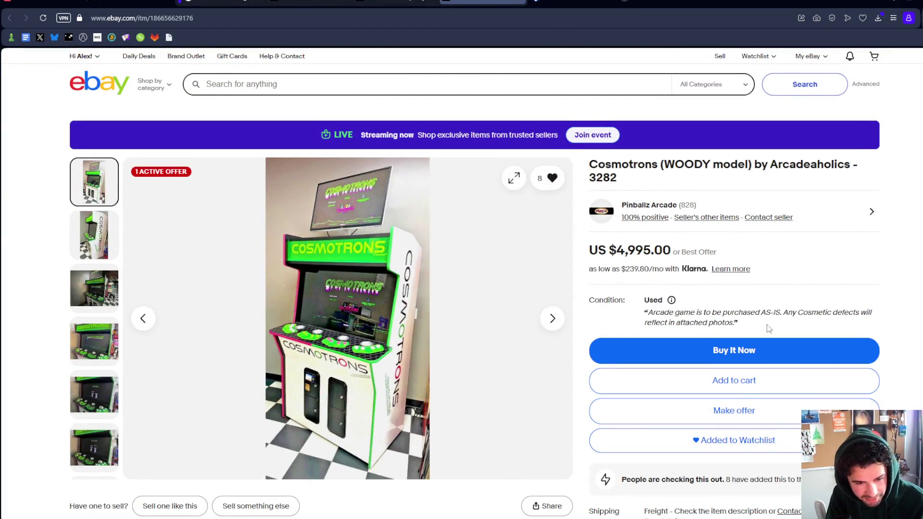
pyautogui.scroll(-4, 625, 241)
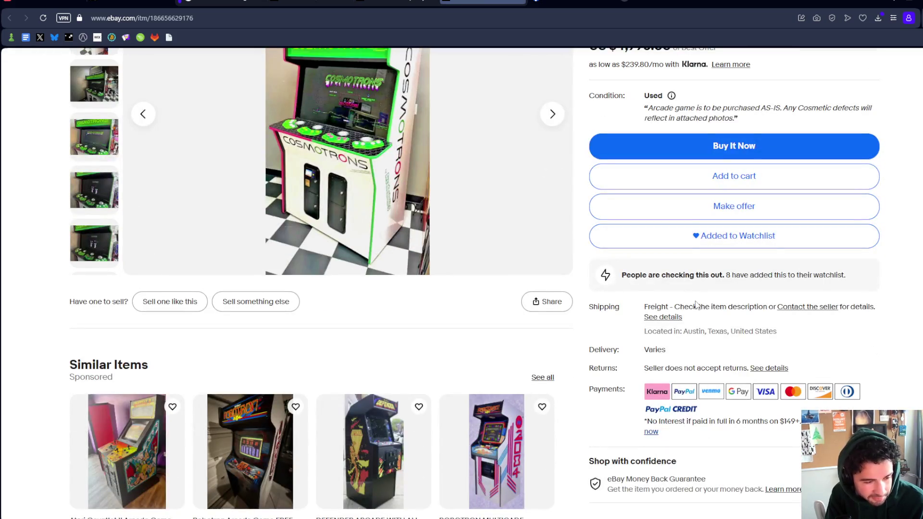
pyautogui.moveTo(650, 347); pyautogui.dragTo(673, 331)
pyautogui.click(668, 345)
pyautogui.moveTo(644, 362); pyautogui.dragTo(702, 334)
pyautogui.click(676, 357)
pyautogui.scroll(3, 675, 351)
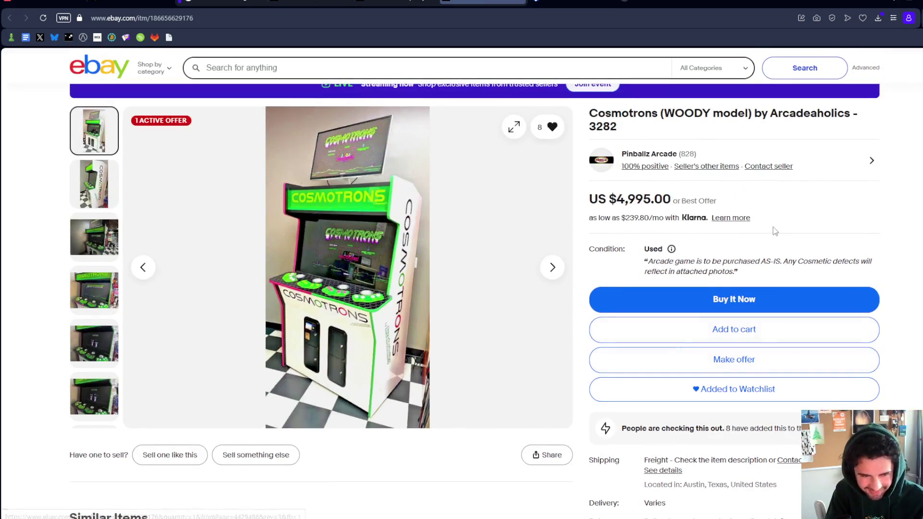
pyautogui.scroll(1, 591, 63)
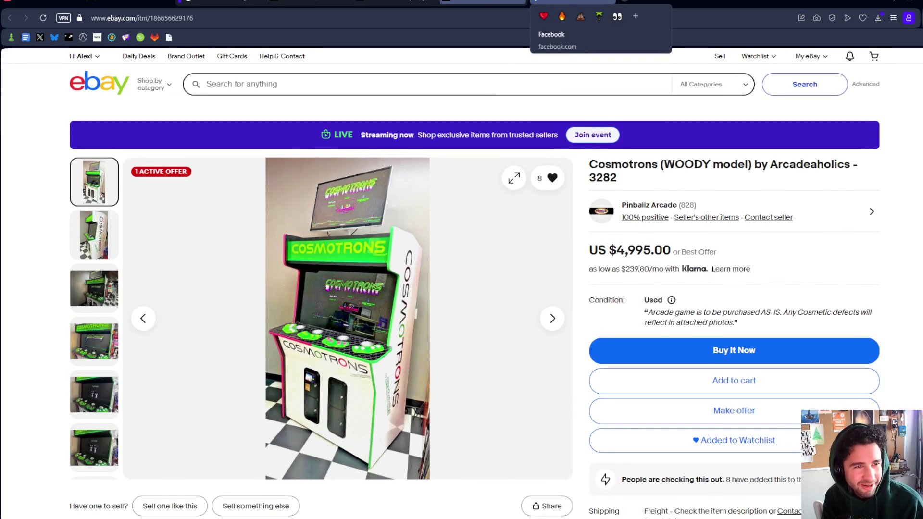
# Return to the Pinballz Arcade store and scroll through its 57 items
pyautogui.click(428, 2)
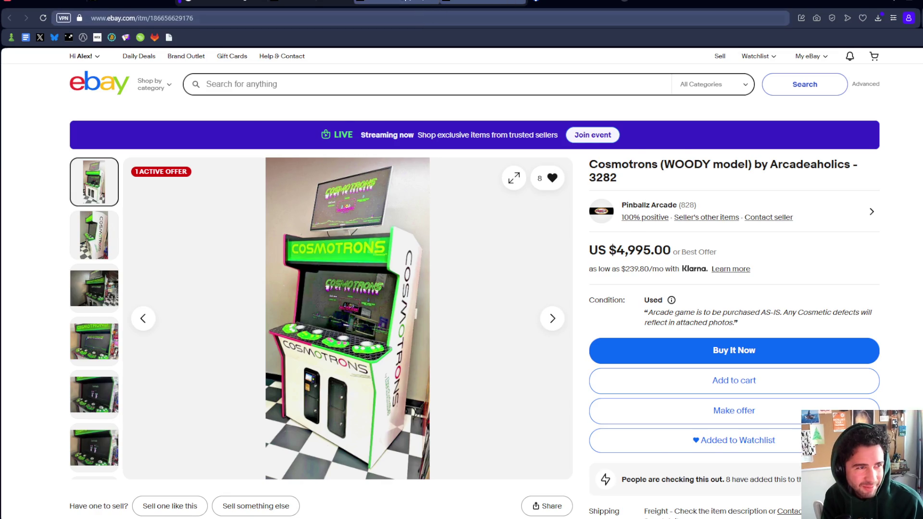
pyautogui.scroll(-2, 475, 202)
pyautogui.scroll(-5, 472, 200)
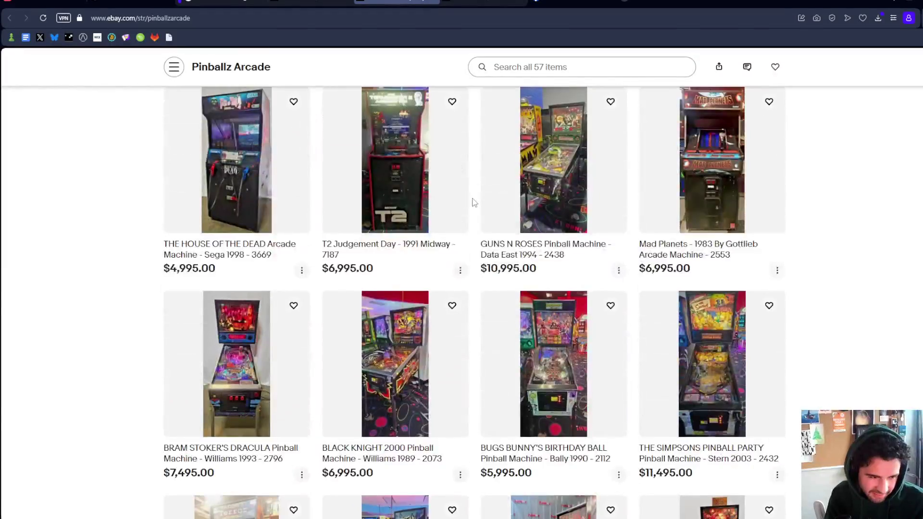
# Close the Facebook event photo and reload the Arcadeaholics page
pyautogui.scroll(8, 472, 200)
pyautogui.click(311, 2)
pyautogui.click(572, 3)
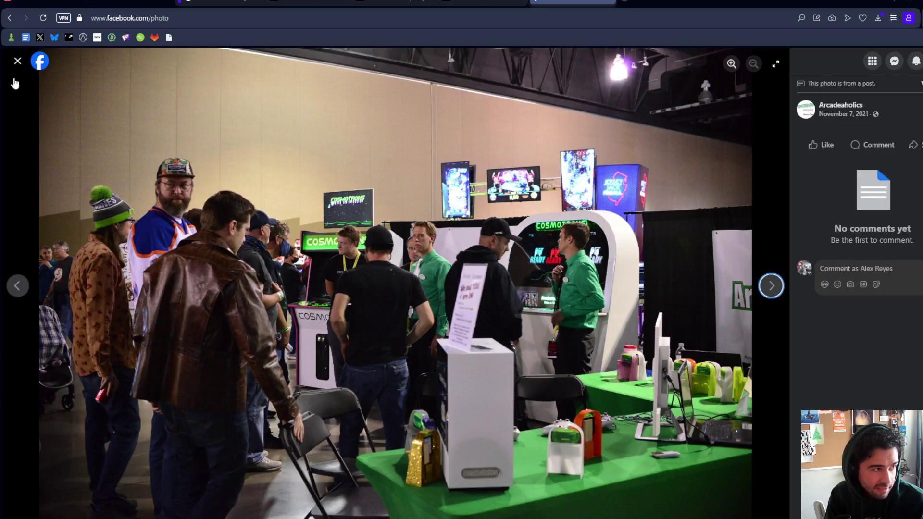
pyautogui.click(17, 61)
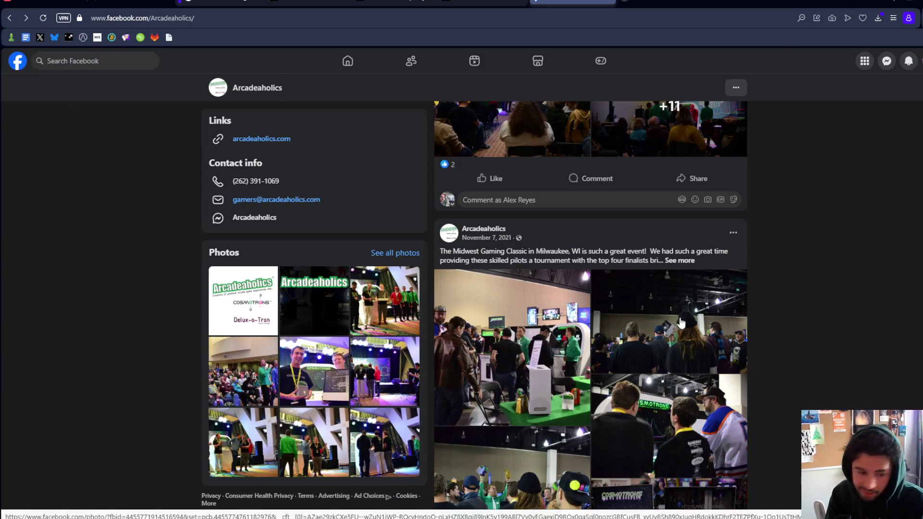
pyautogui.scroll(-3, 556, 155)
pyautogui.scroll(4, 556, 155)
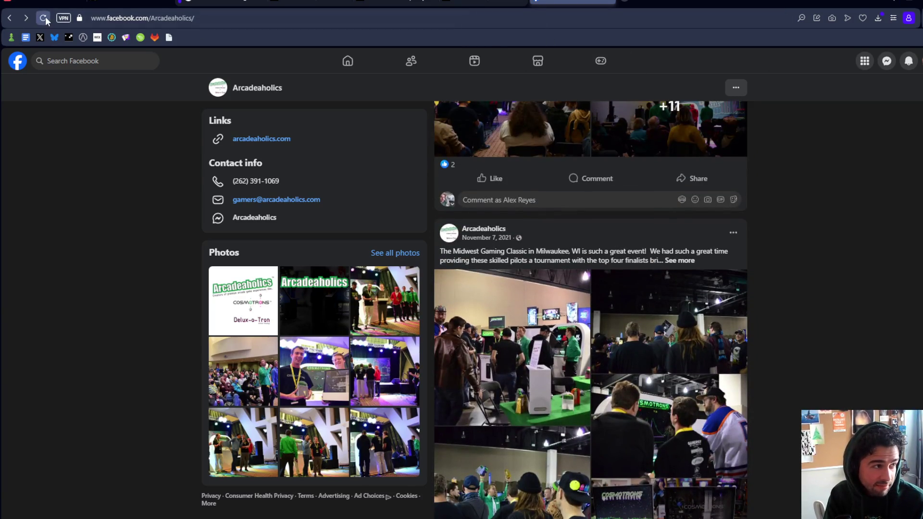
pyautogui.click(45, 17)
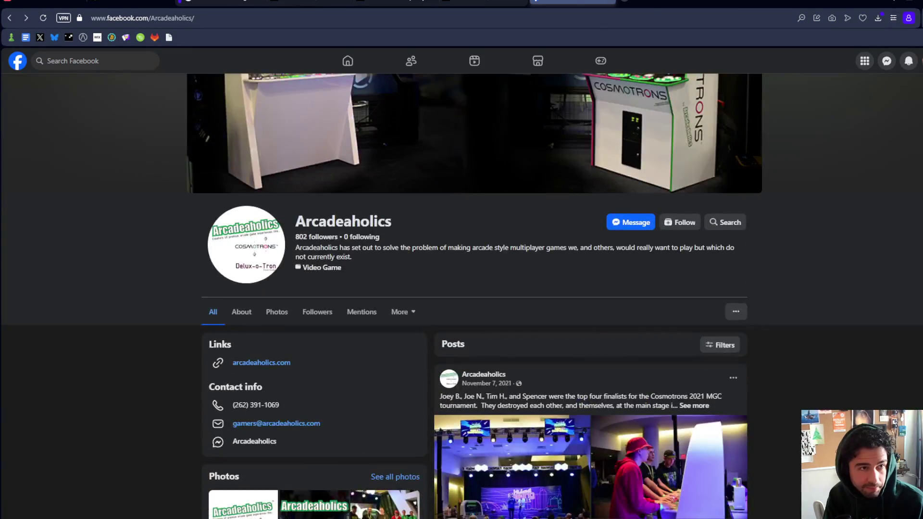
# Go back to the eBay Cosmotrons listing's Pinballz Arcade seller details
pyautogui.click(463, 3)
pyautogui.hotkey('ctrl', 'shift', 'Tab')
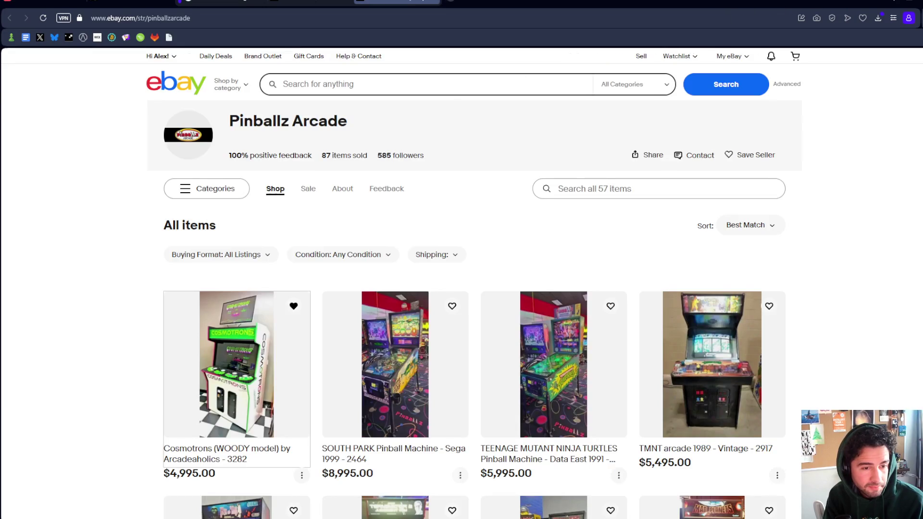
pyautogui.hotkey('ctrl', 'shift', 'Tab')
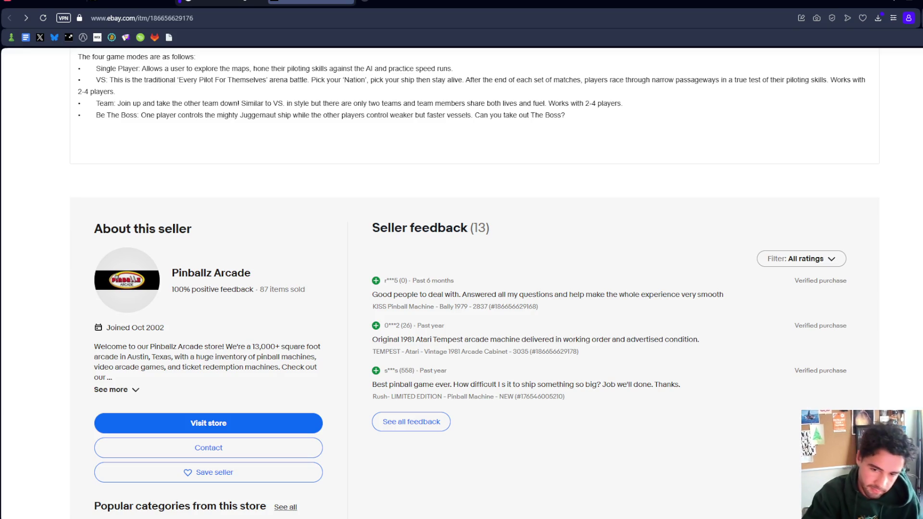
pyautogui.hotkey('alt', 'Tab')
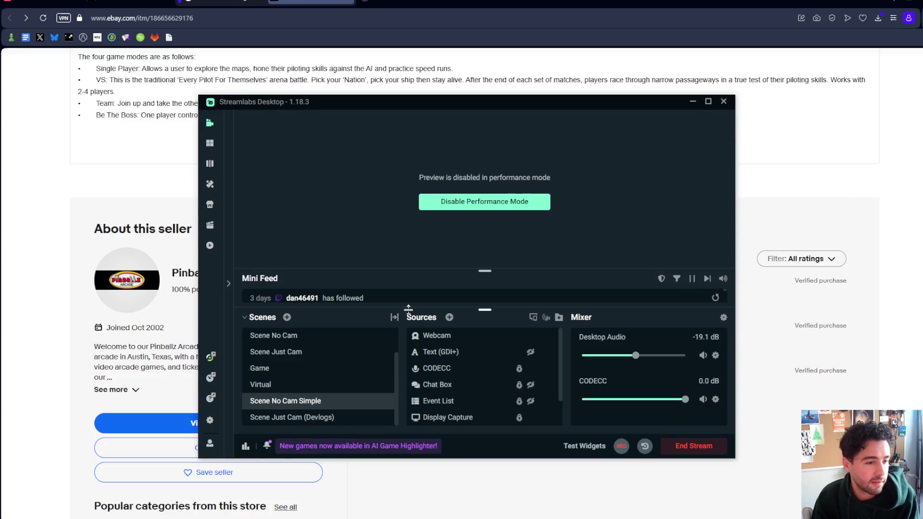
# Hide the Webcam source, disable performance mode, and check the brb Text (GDI+) settings
pyautogui.scroll(2, 492, 394)
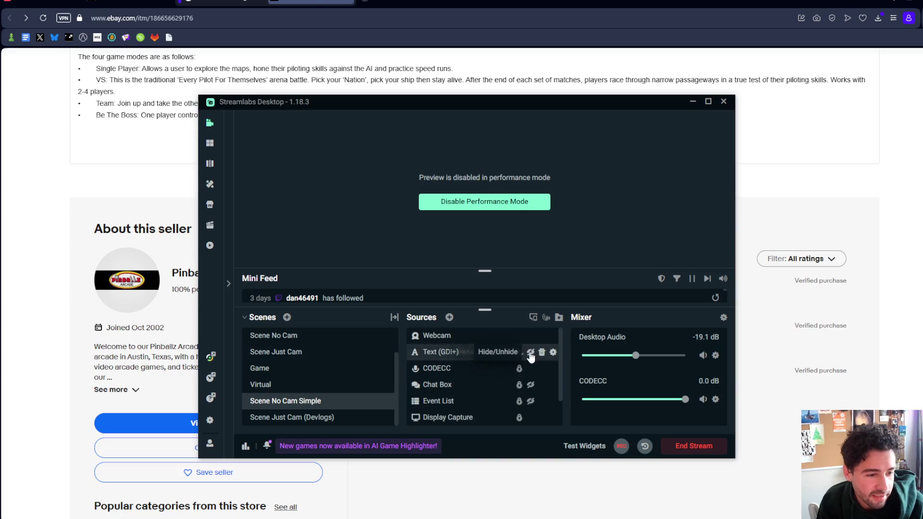
pyautogui.click(530, 335)
pyautogui.click(500, 202)
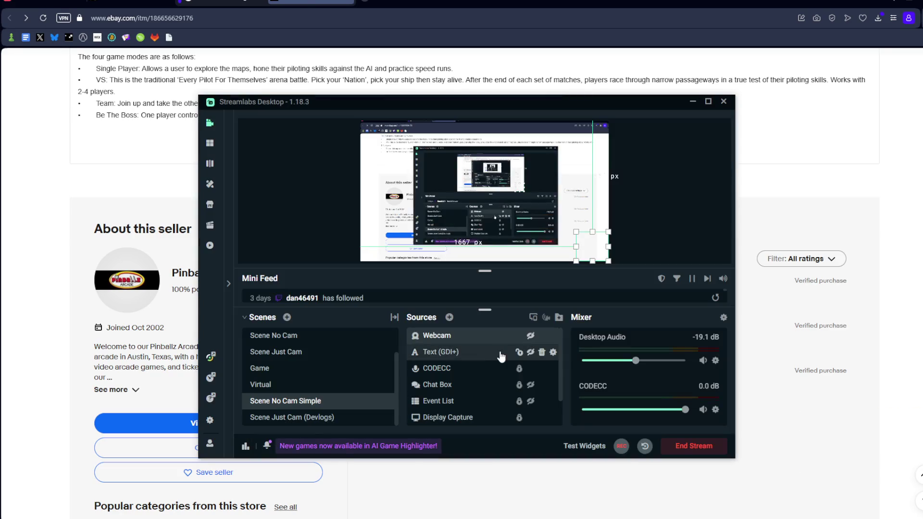
pyautogui.doubleClick(493, 360)
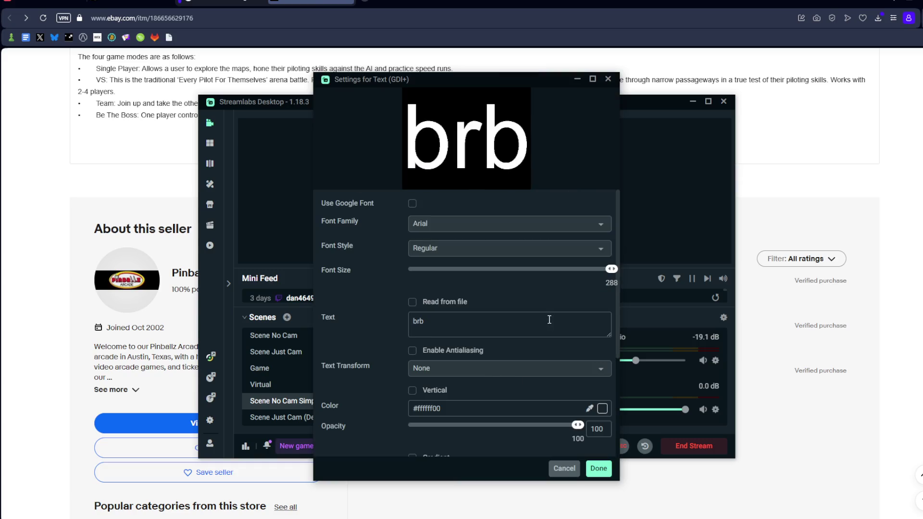
pyautogui.click(609, 474)
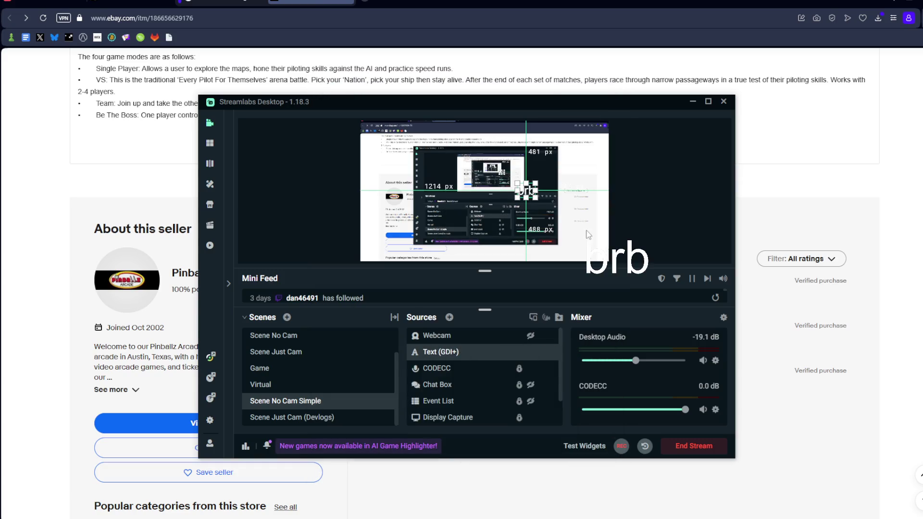
# Turn the Streamlabs preview back off and return to GameMaker's todo.txt
pyautogui.click(902, 4)
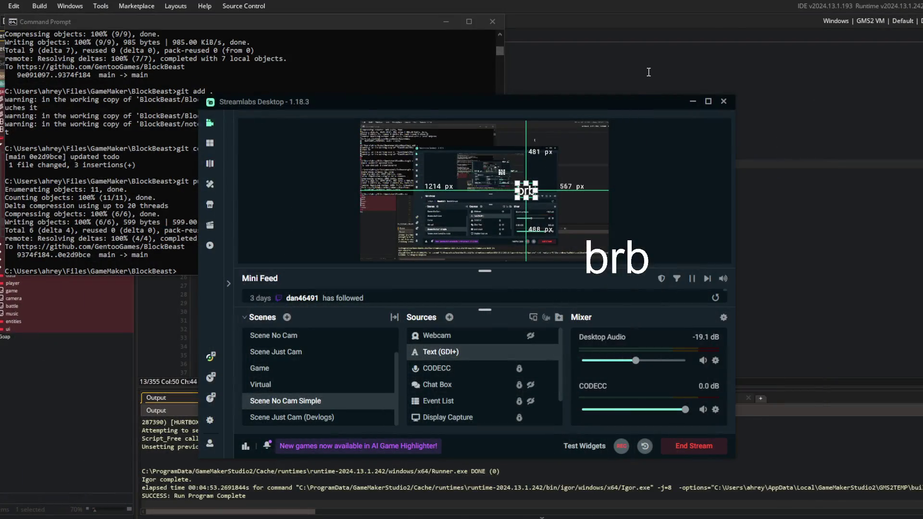
pyautogui.hotkey('alt', 'Tab')
pyautogui.hotkey('alt', 'Tab')
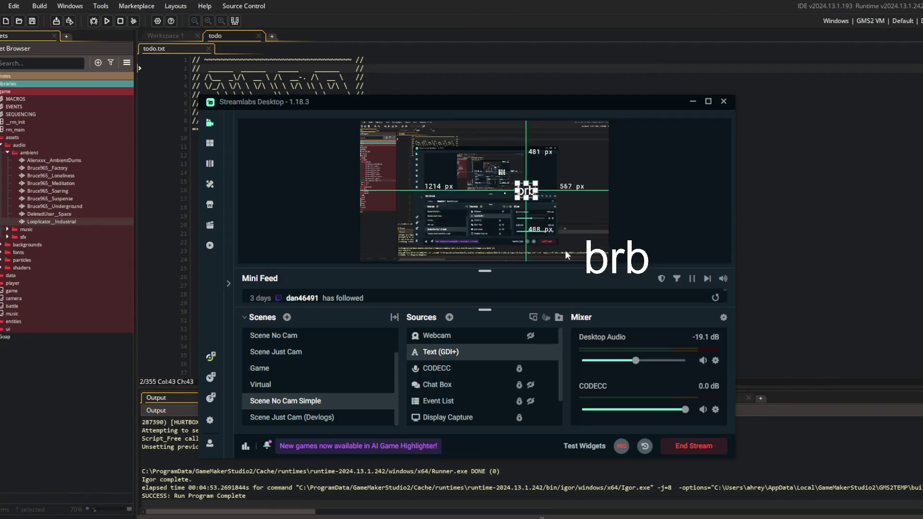
pyautogui.rightClick(621, 197)
pyautogui.click(658, 268)
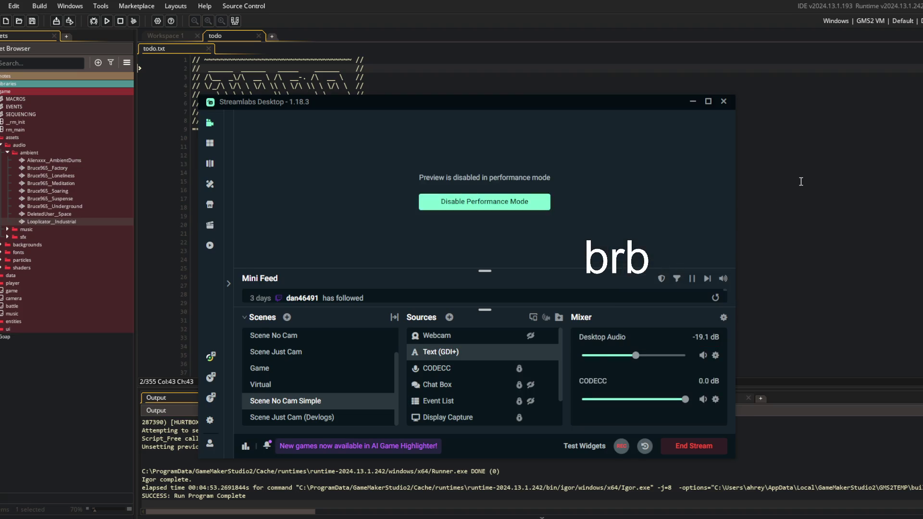
pyautogui.click(801, 181)
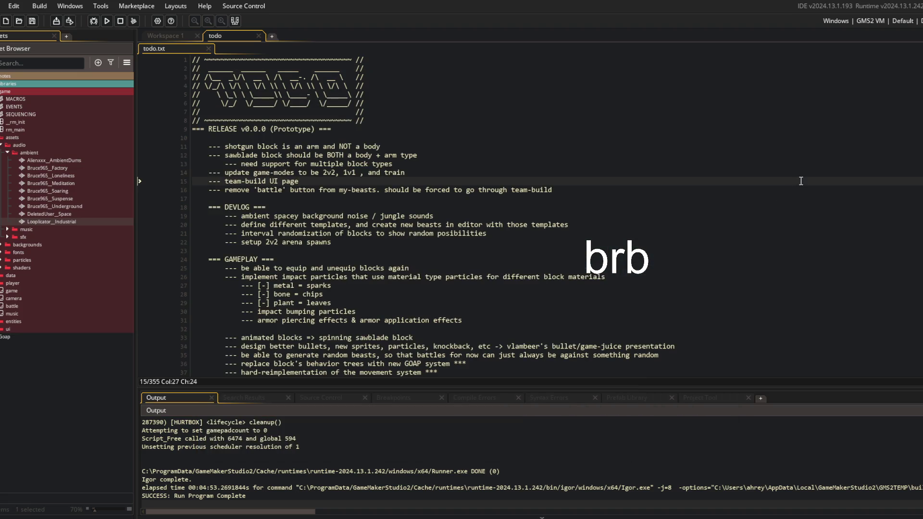